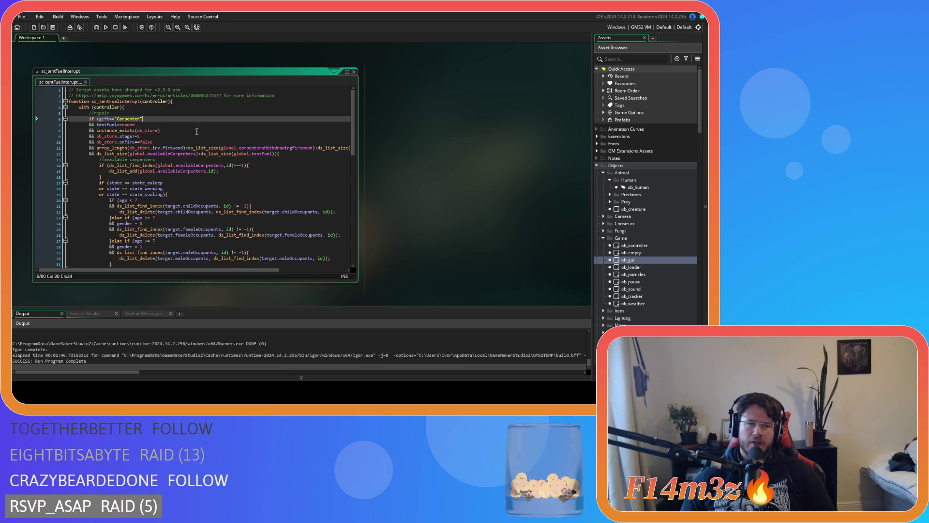
Review the Carpenter condition: the idle-carpenter list, the store on-fire check and the carpenter-versus-tentFuel count.
{"action": "left_click", "coordinate": [268, 178]}
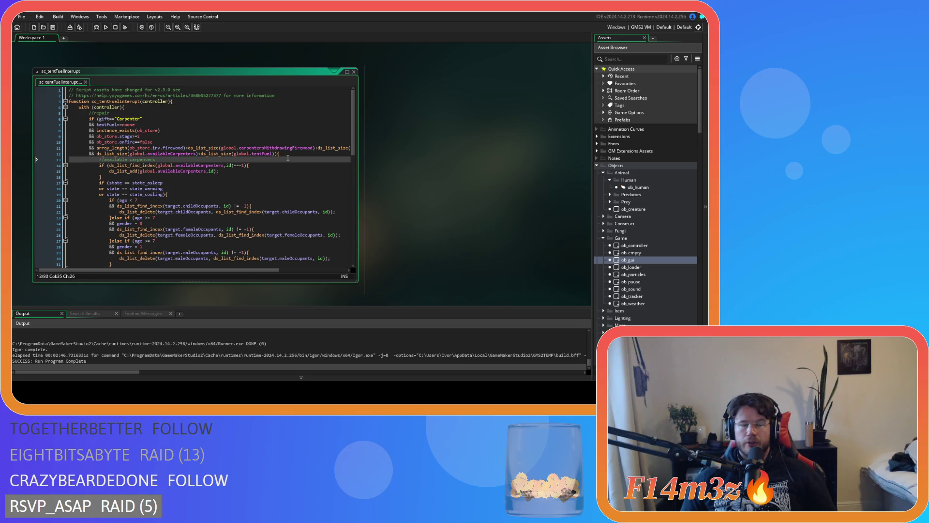
{"action": "left_click", "coordinate": [254, 118]}
{"action": "left_click", "coordinate": [238, 142]}
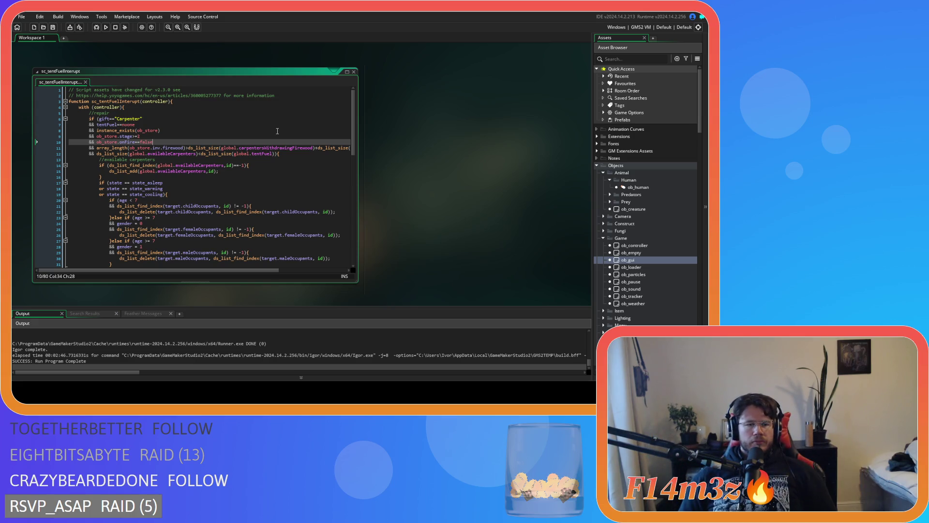
{"action": "left_click", "coordinate": [311, 154]}
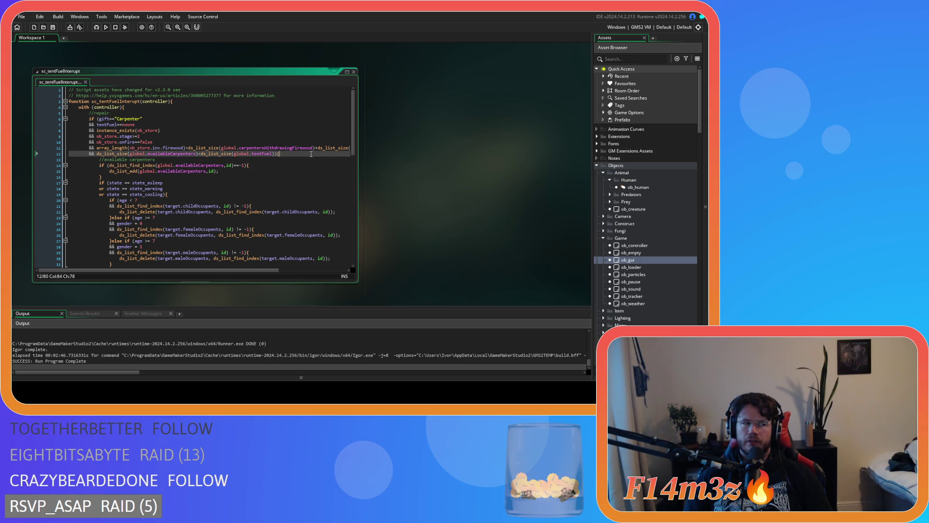
Search ob_human's Create code for state_asleep and step through the matches to the sleep countdown.
{"action": "double_click", "coordinate": [648, 187]}
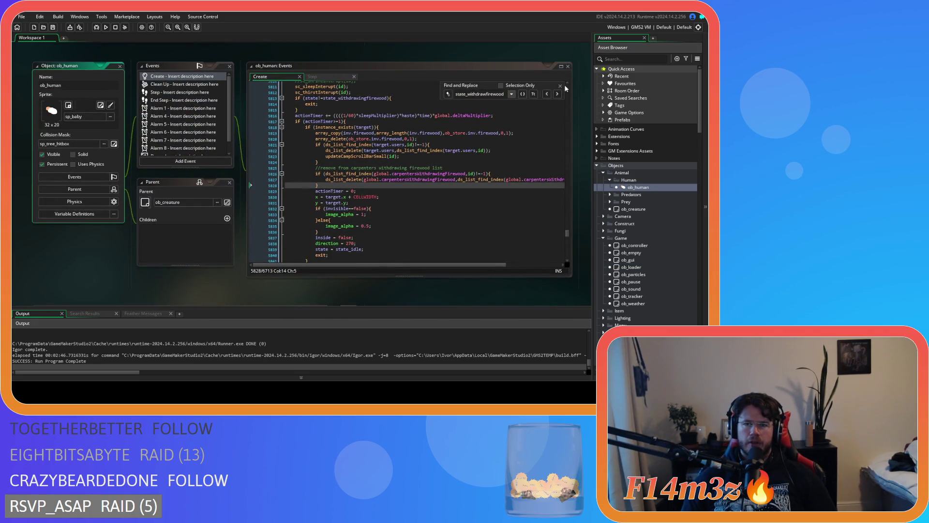
{"action": "left_click", "coordinate": [559, 85]}
{"action": "key", "text": "ctrl+f"}
{"action": "type", "text": "state"}
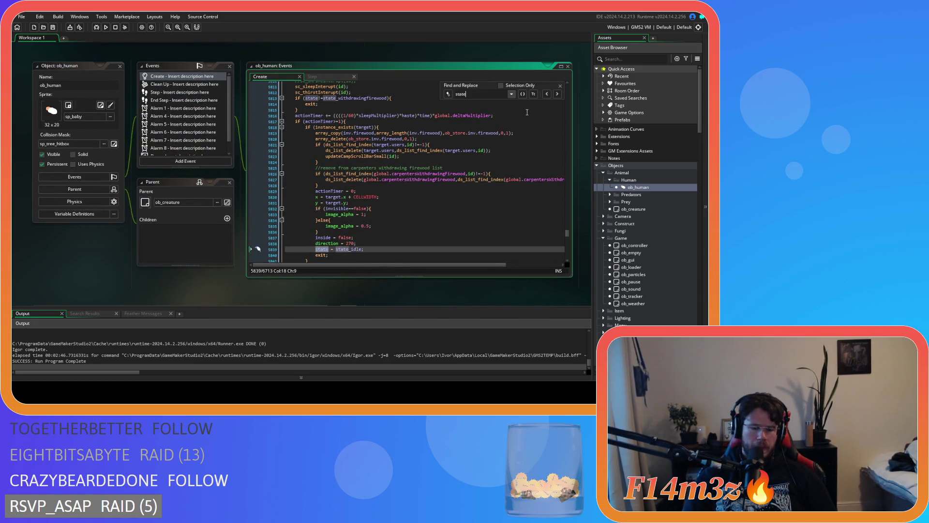
{"action": "type", "text": "_asleep"}
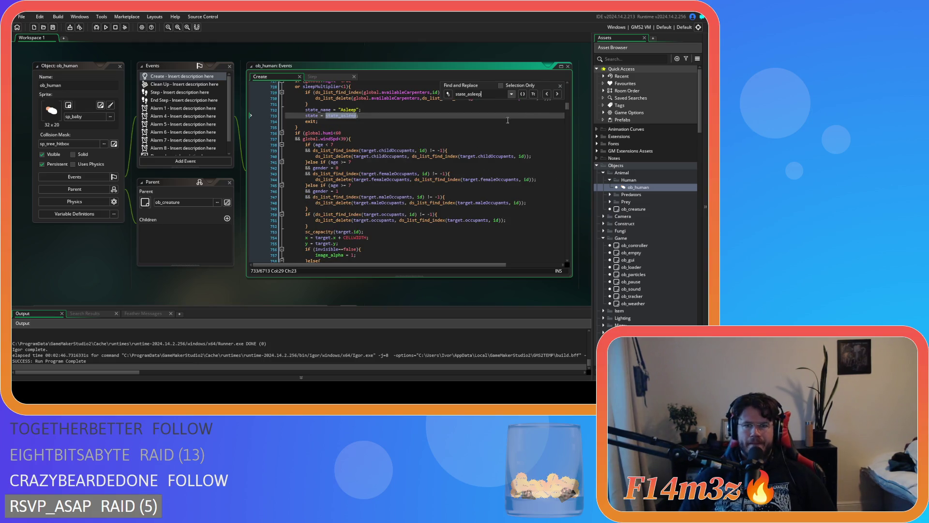
{"action": "left_click", "coordinate": [559, 94]}
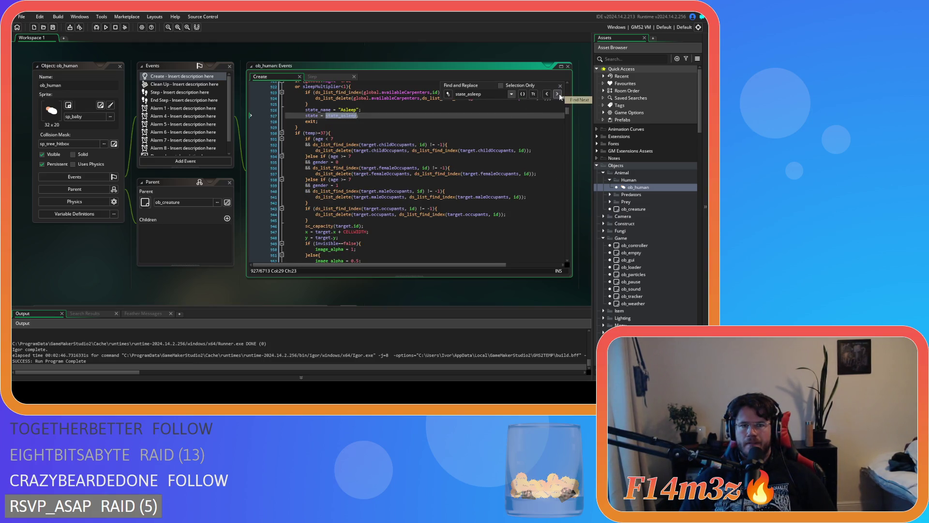
{"action": "left_click", "coordinate": [559, 94]}
{"action": "scroll", "coordinate": [507, 135], "scroll_direction": "down", "scroll_amount": 5}
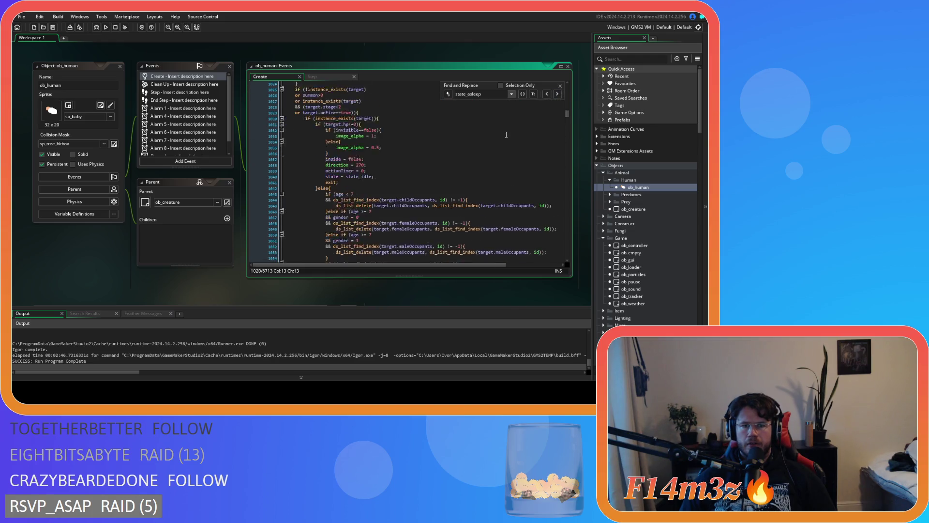
{"action": "scroll", "coordinate": [507, 134], "scroll_direction": "down", "scroll_amount": 15}
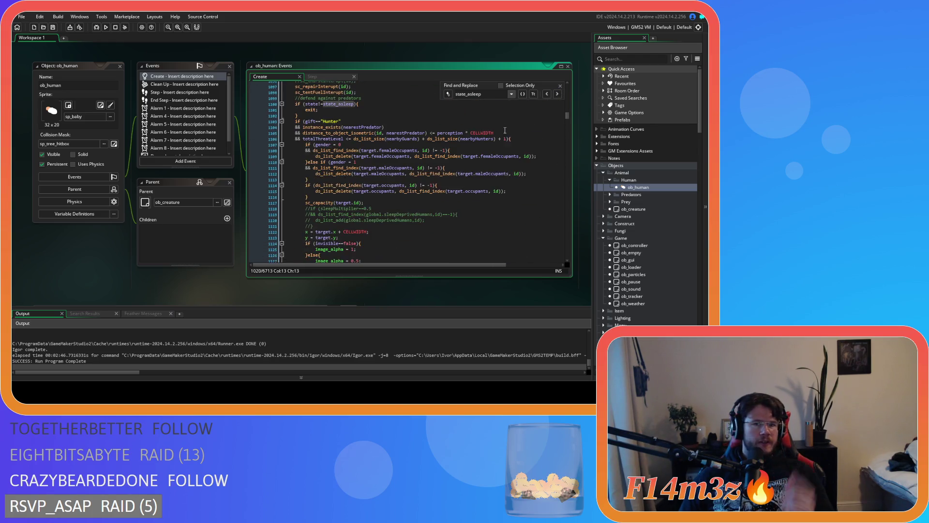
{"action": "scroll", "coordinate": [505, 126], "scroll_direction": "down", "scroll_amount": 10}
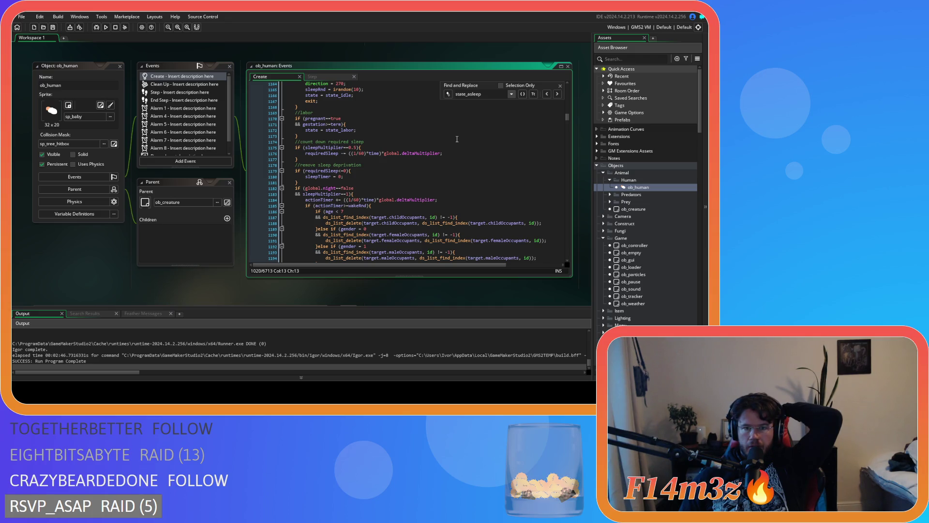
{"action": "right_click", "coordinate": [457, 139]}
{"action": "left_click", "coordinate": [400, 141]}
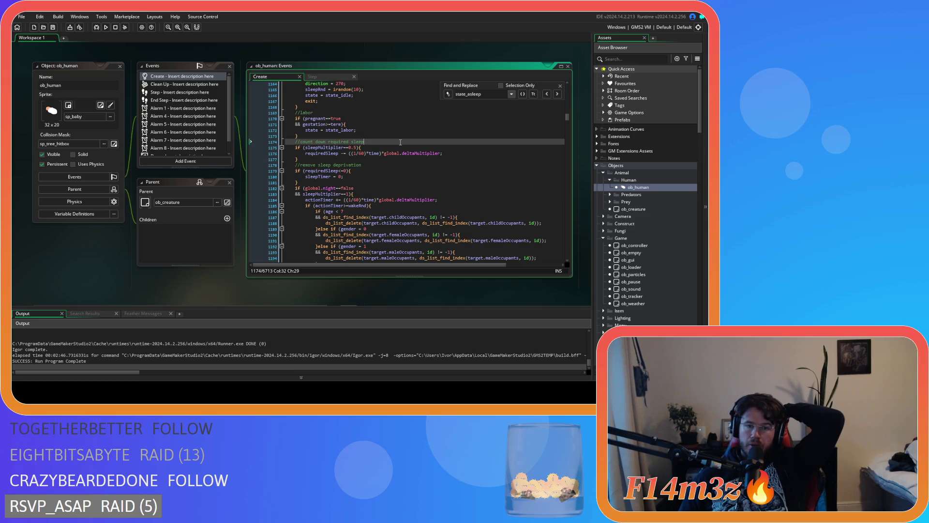
{"action": "scroll", "coordinate": [400, 142], "scroll_direction": "up", "scroll_amount": 15}
{"action": "scroll", "coordinate": [400, 142], "scroll_direction": "up", "scroll_amount": 20}
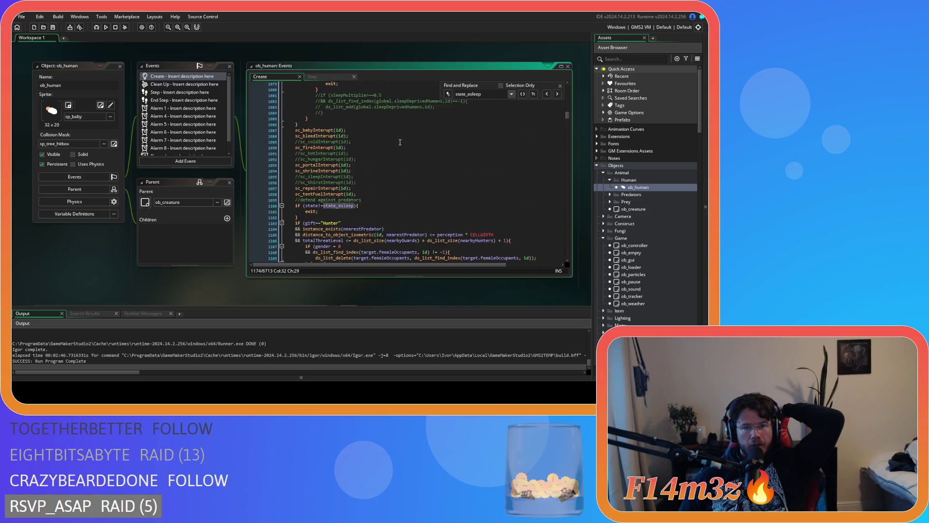
{"action": "scroll", "coordinate": [400, 142], "scroll_direction": "up", "scroll_amount": 3}
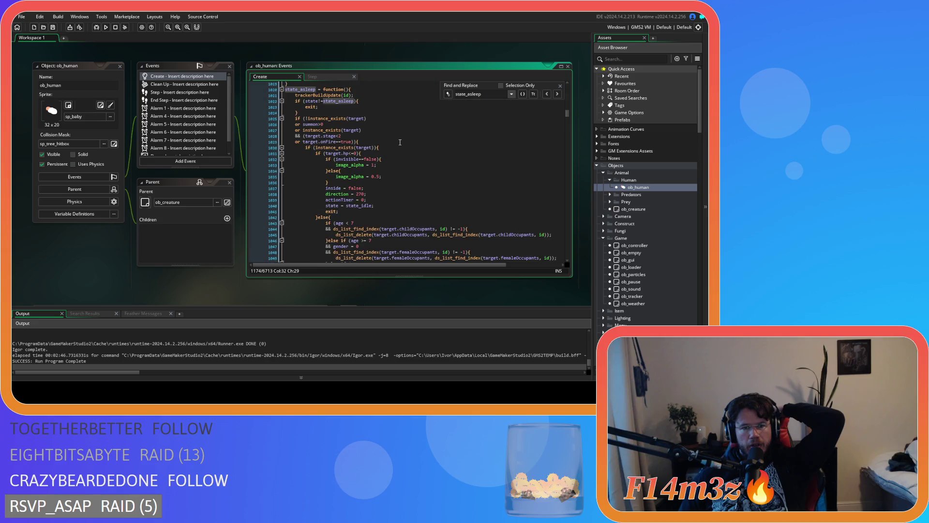
{"action": "scroll", "coordinate": [400, 141], "scroll_direction": "down", "scroll_amount": 20}
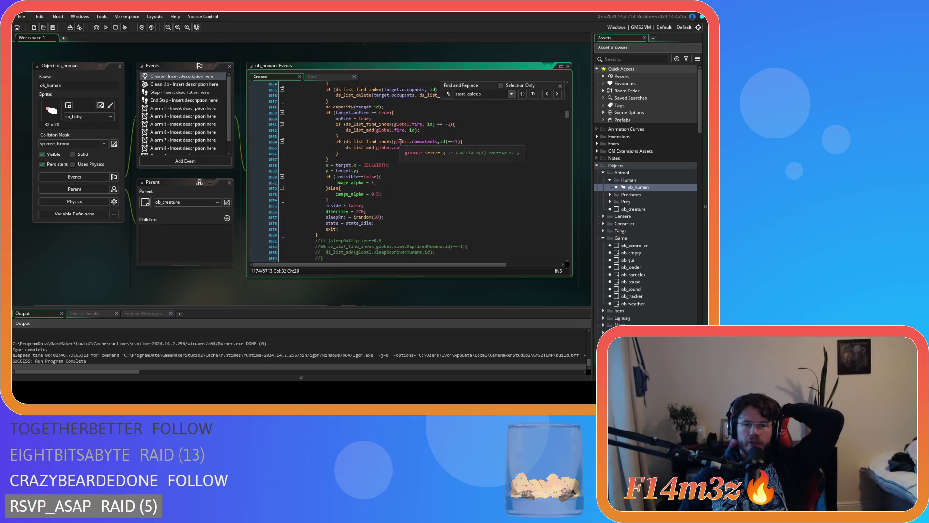
{"action": "scroll", "coordinate": [401, 142], "scroll_direction": "down", "scroll_amount": 20}
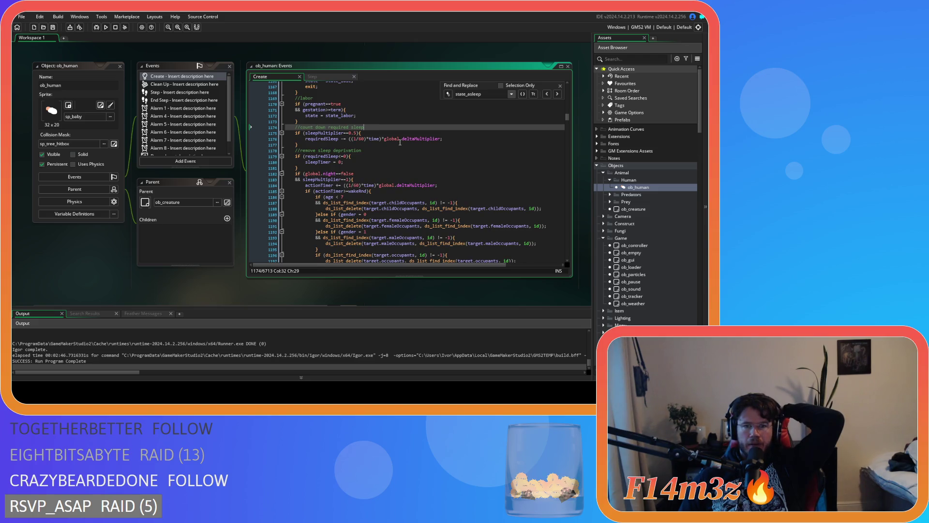
{"action": "scroll", "coordinate": [400, 142], "scroll_direction": "up", "scroll_amount": 2}
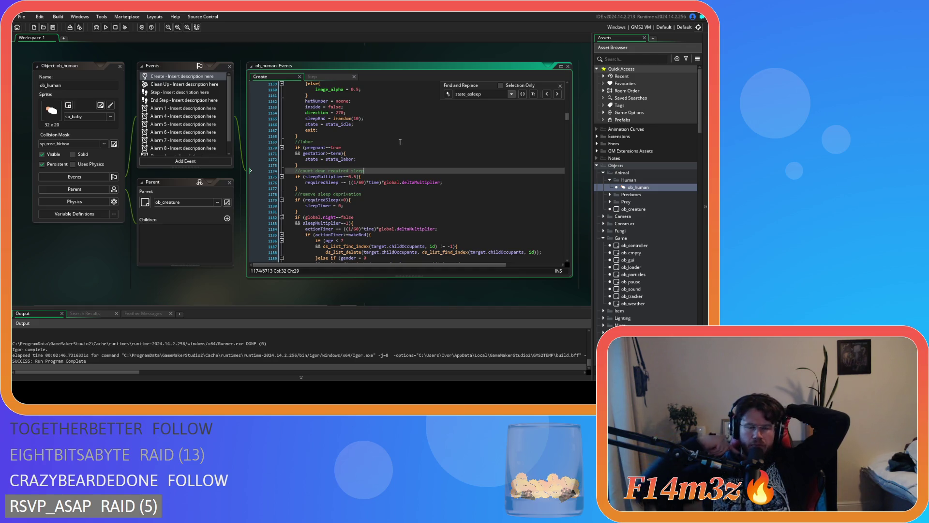
{"action": "left_click", "coordinate": [315, 77]}
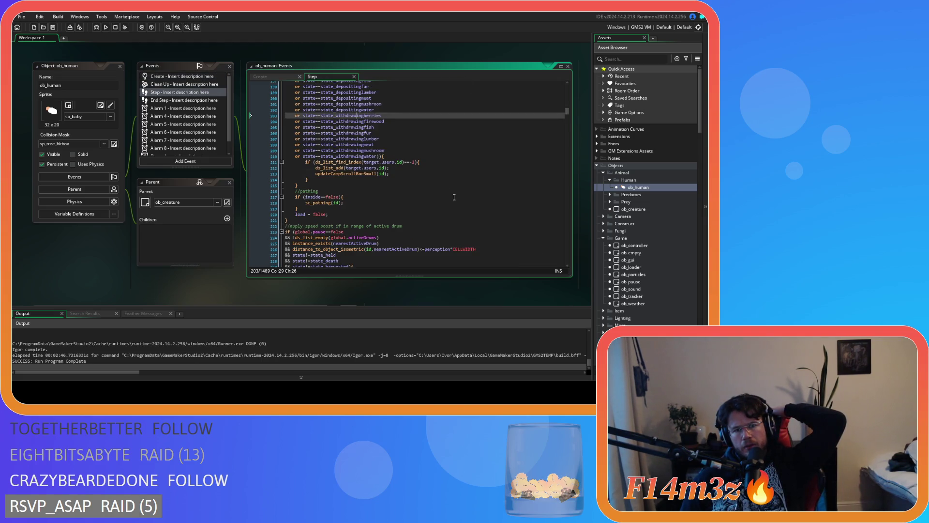
Look over ob_human's Create and Step code, searching the Step event for 'gestation'.
{"action": "left_click", "coordinate": [280, 77]}
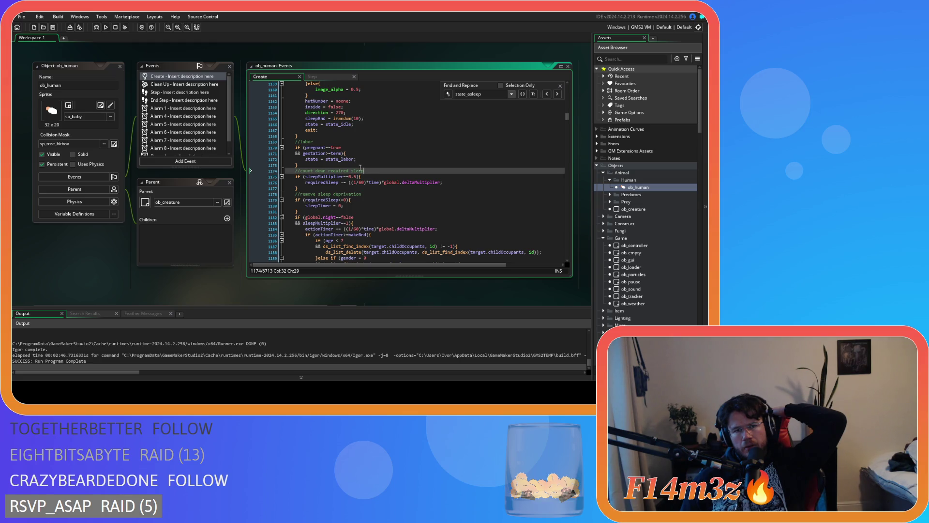
{"action": "left_click", "coordinate": [329, 76]}
{"action": "left_click", "coordinate": [486, 155]}
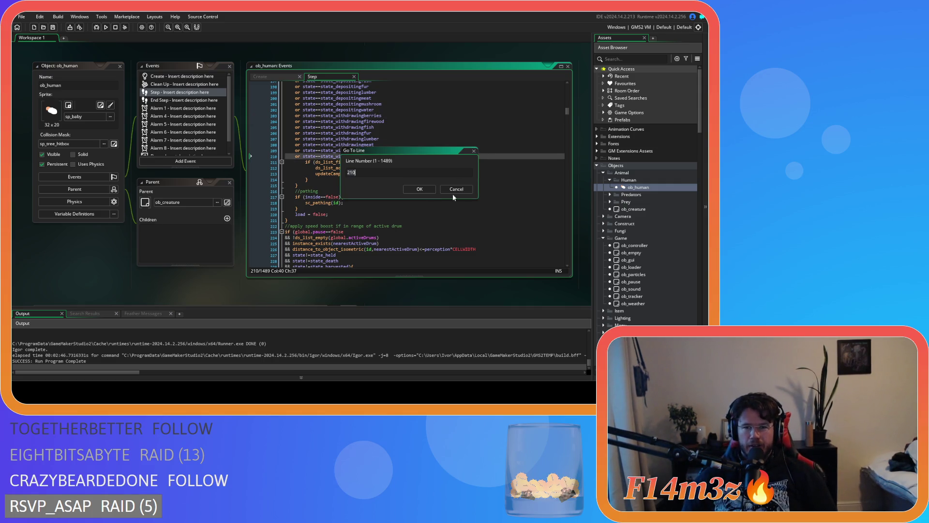
{"action": "left_click", "coordinate": [457, 190]}
{"action": "left_click", "coordinate": [457, 190]}
{"action": "key", "text": "ctrl+f"}
{"action": "type", "text": "gestation"}
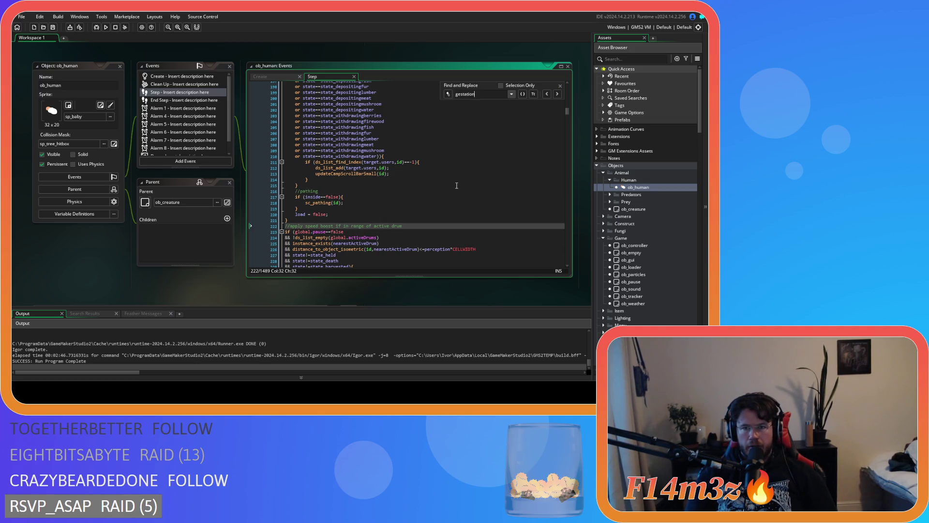
Close the search and bring up the End Step event code with the aging logic.
{"action": "left_click", "coordinate": [560, 86]}
{"action": "left_click", "coordinate": [198, 101]}
{"action": "left_click", "coordinate": [389, 129]}
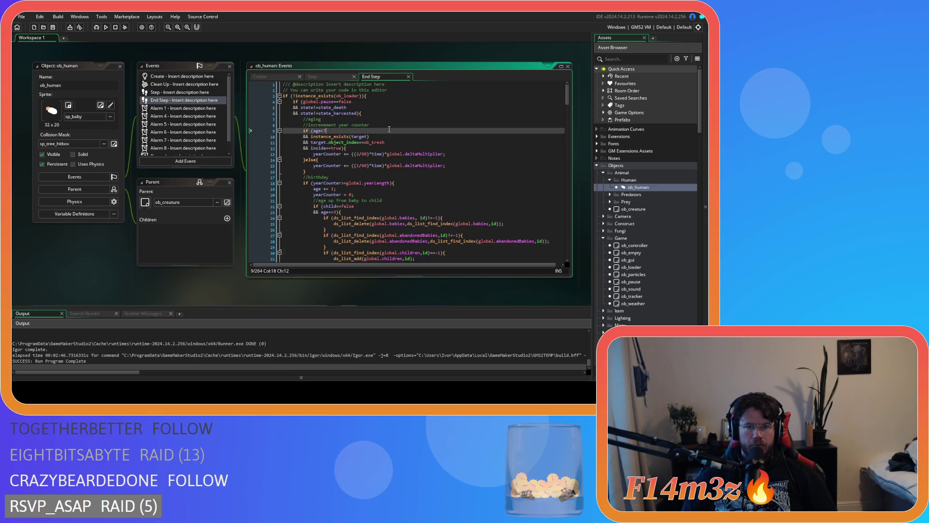
Search End Step for 'gest', then scroll to the state_harvested line and death-cause checks.
{"action": "key", "text": "ctrl+f"}
{"action": "type", "text": "gest"}
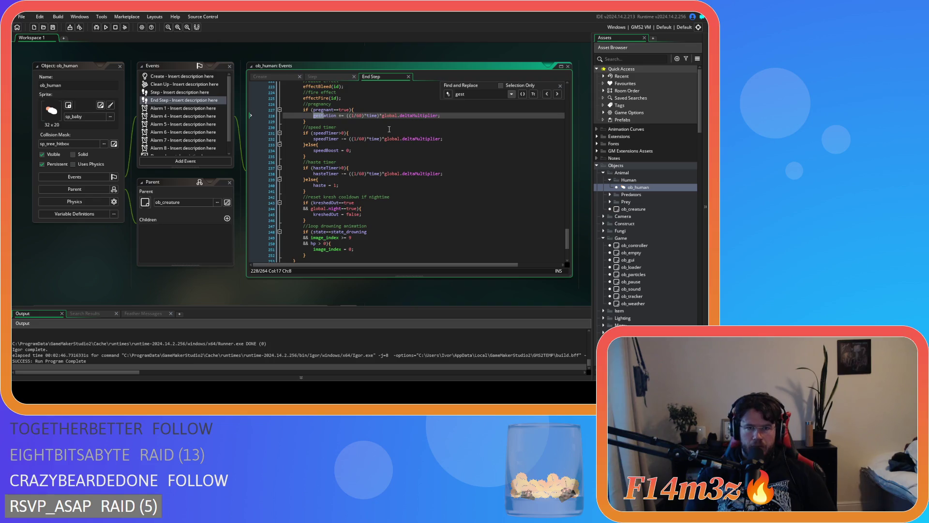
{"action": "scroll", "coordinate": [389, 129], "scroll_direction": "up", "scroll_amount": 6}
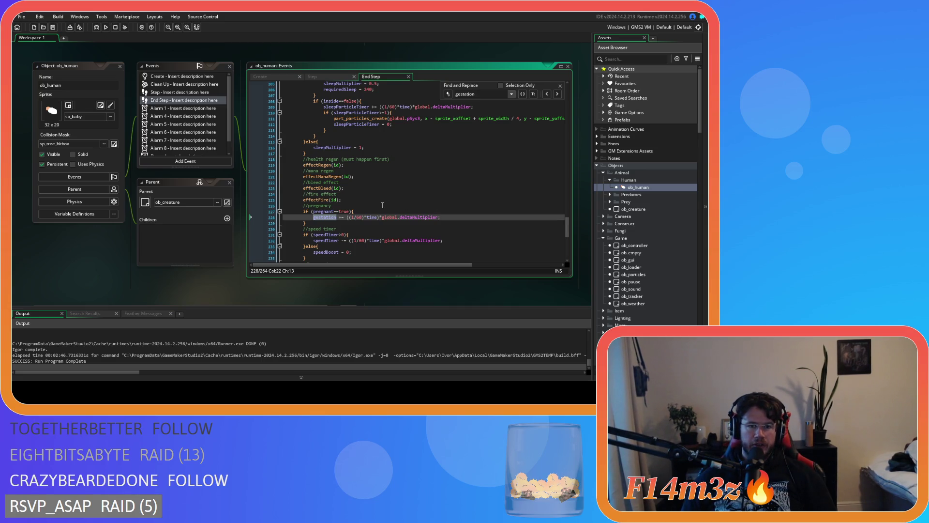
{"action": "scroll", "coordinate": [383, 205], "scroll_direction": "up", "scroll_amount": 20}
{"action": "scroll", "coordinate": [382, 206], "scroll_direction": "up", "scroll_amount": 20}
{"action": "scroll", "coordinate": [383, 205], "scroll_direction": "up", "scroll_amount": 1}
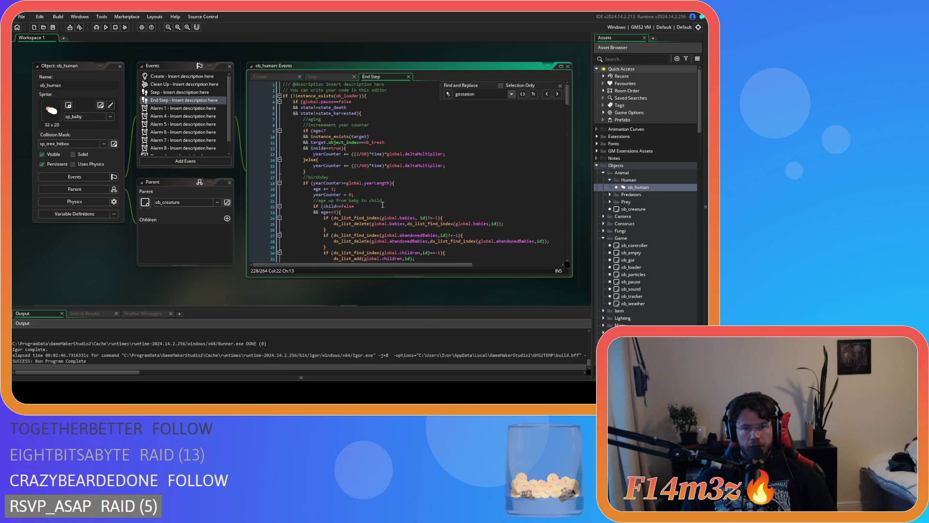
{"action": "left_click", "coordinate": [375, 113]}
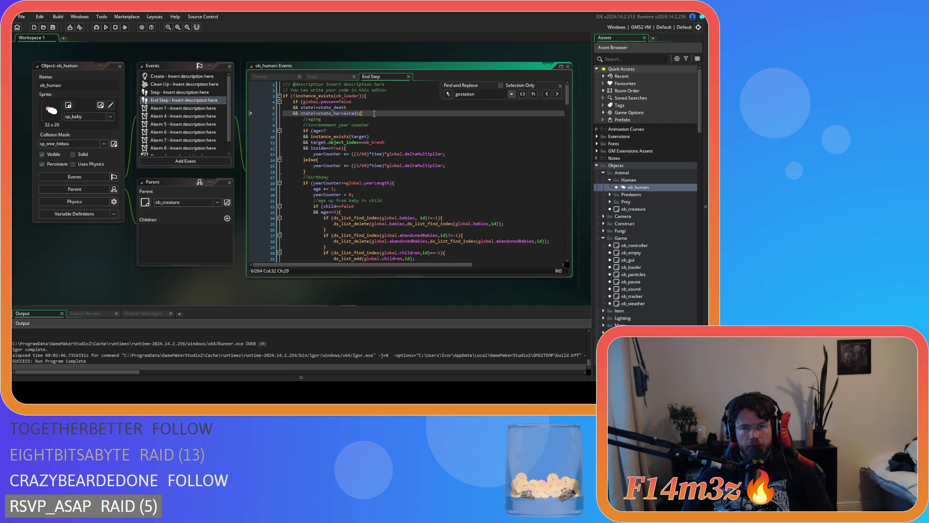
{"action": "scroll", "coordinate": [390, 146], "scroll_direction": "down", "scroll_amount": 20}
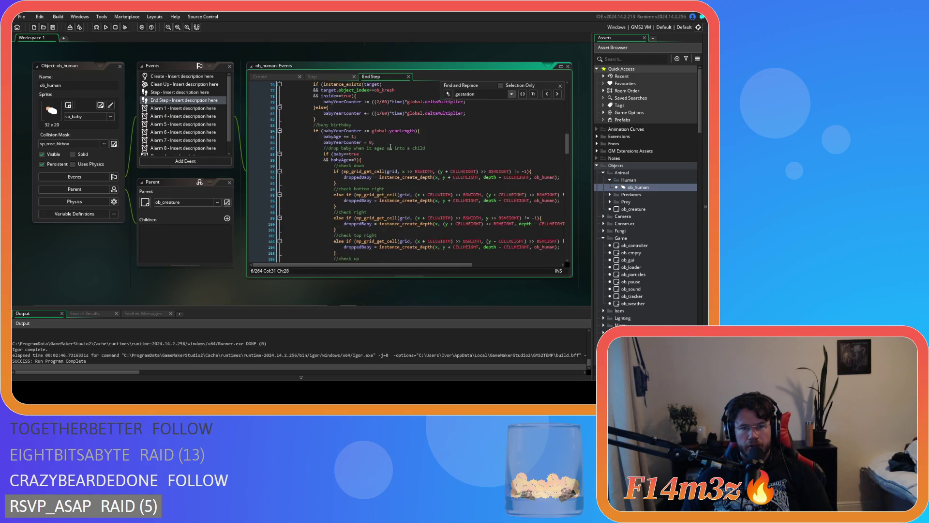
{"action": "scroll", "coordinate": [391, 147], "scroll_direction": "down", "scroll_amount": 20}
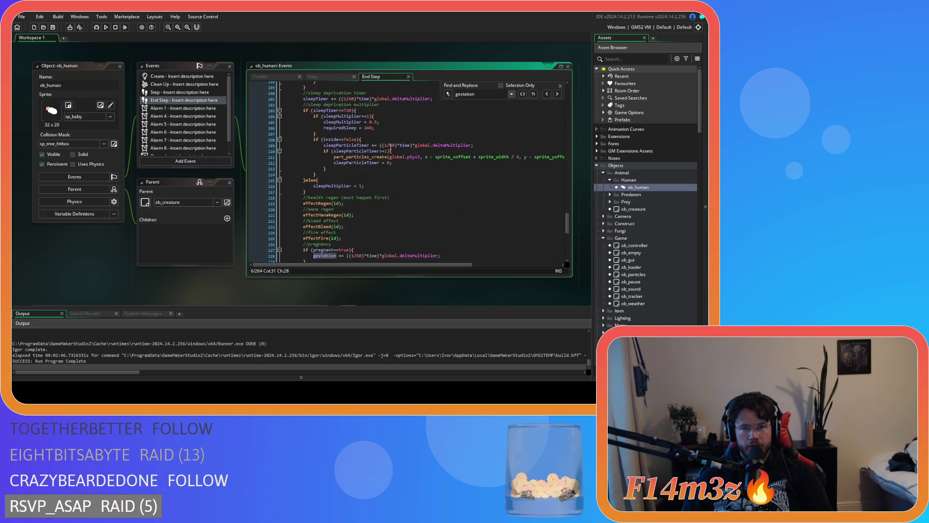
{"action": "scroll", "coordinate": [390, 147], "scroll_direction": "up", "scroll_amount": 20}
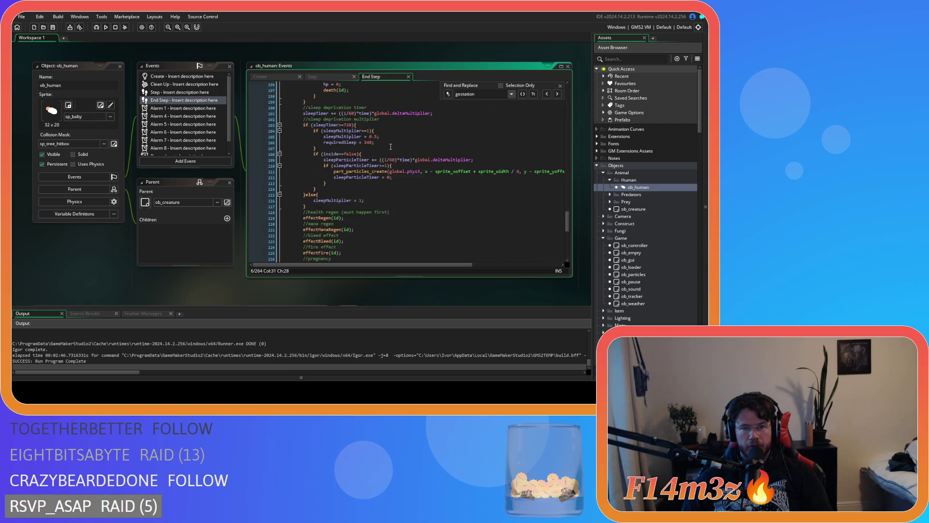
{"action": "left_click", "coordinate": [560, 86]}
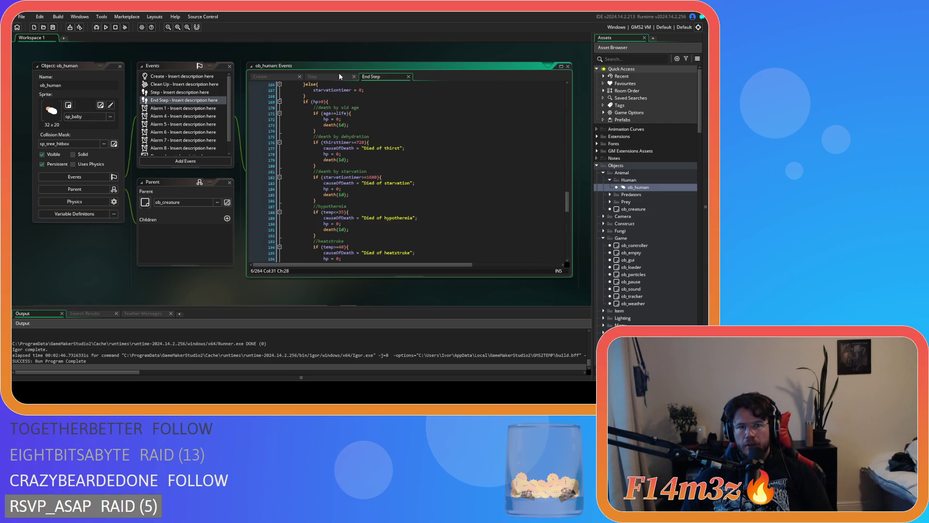
Search ob_human's Step event code for state_asleep.
{"action": "left_click", "coordinate": [329, 77]}
{"action": "left_click", "coordinate": [382, 187]}
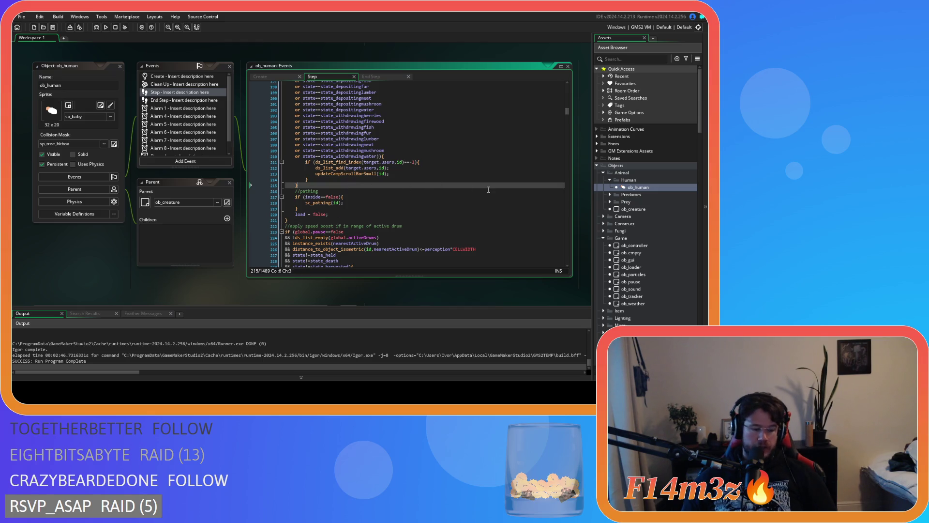
{"action": "scroll", "coordinate": [421, 189], "scroll_direction": "down", "scroll_amount": 3}
{"action": "scroll", "coordinate": [422, 190], "scroll_direction": "up", "scroll_amount": 10}
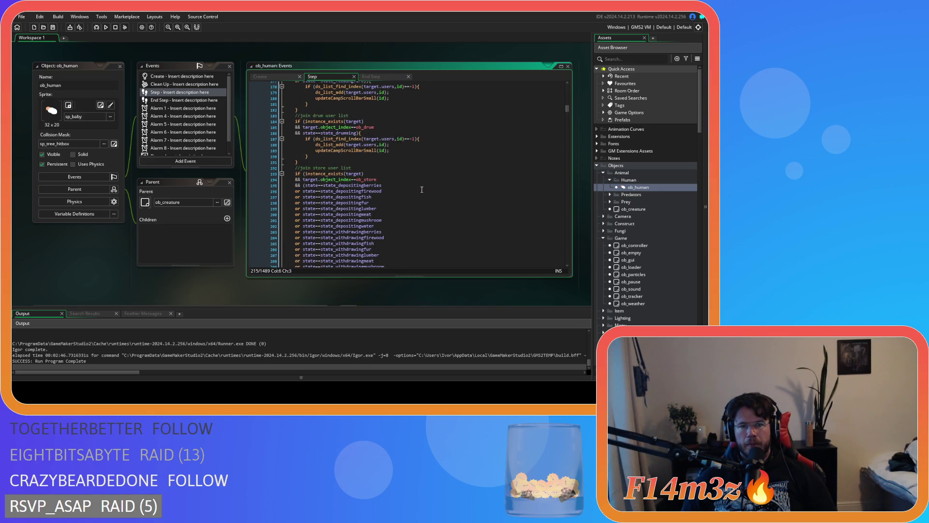
{"action": "scroll", "coordinate": [421, 190], "scroll_direction": "down", "scroll_amount": 18}
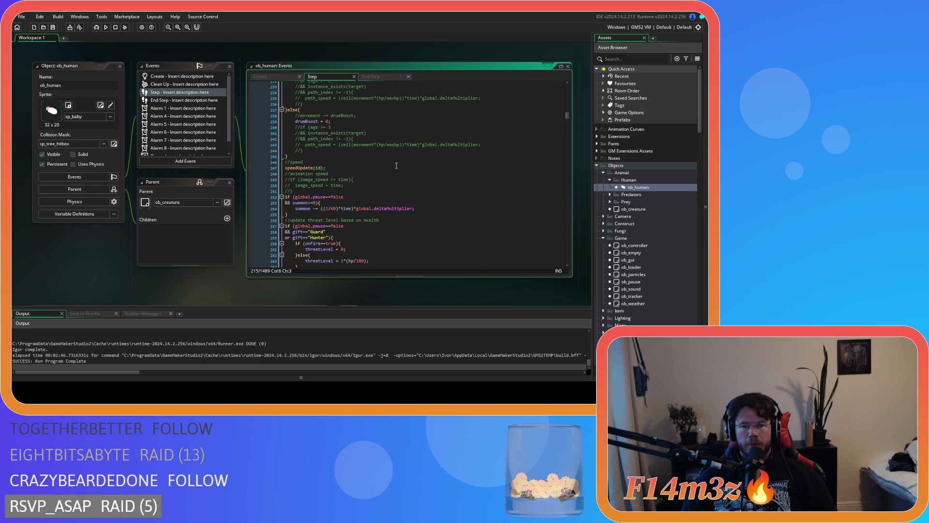
{"action": "left_click", "coordinate": [396, 166]}
{"action": "scroll", "coordinate": [397, 166], "scroll_direction": "down", "scroll_amount": 9}
{"action": "key", "text": "ctrl+f"}
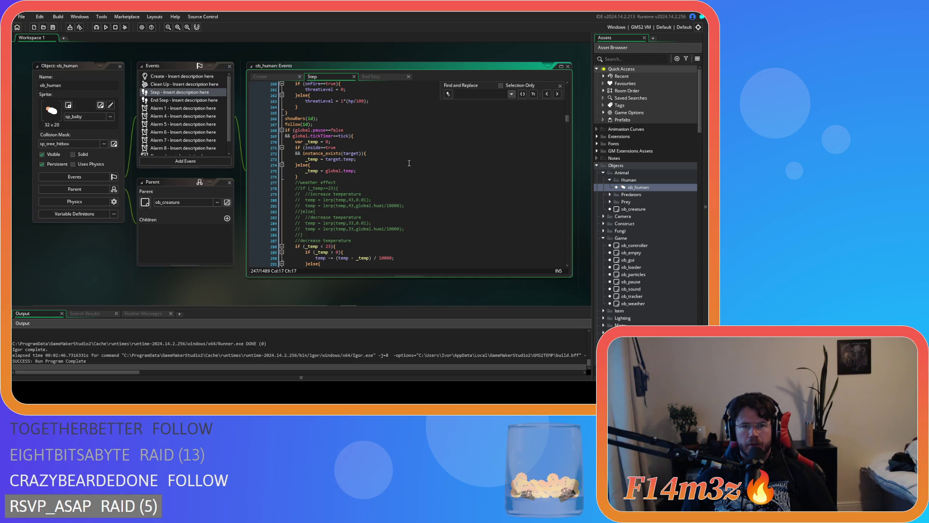
{"action": "type", "text": "state_asleep"}
{"action": "key", "text": "Return"}
{"action": "key", "text": "Return"}
{"action": "scroll", "coordinate": [416, 202], "scroll_direction": "up", "scroll_amount": 20}
{"action": "scroll", "coordinate": [416, 203], "scroll_direction": "up", "scroll_amount": 7}
{"action": "scroll", "coordinate": [339, 121], "scroll_direction": "down", "scroll_amount": 5}
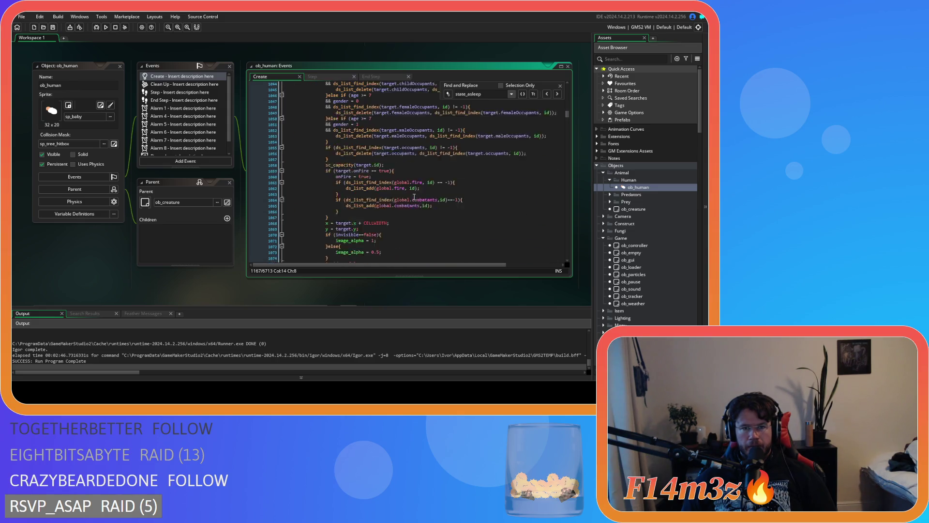
Search the Step code for 'state' to find the state() call guarded by pause and loaded checks.
{"action": "left_click", "coordinate": [334, 77]}
{"action": "left_click", "coordinate": [547, 125]}
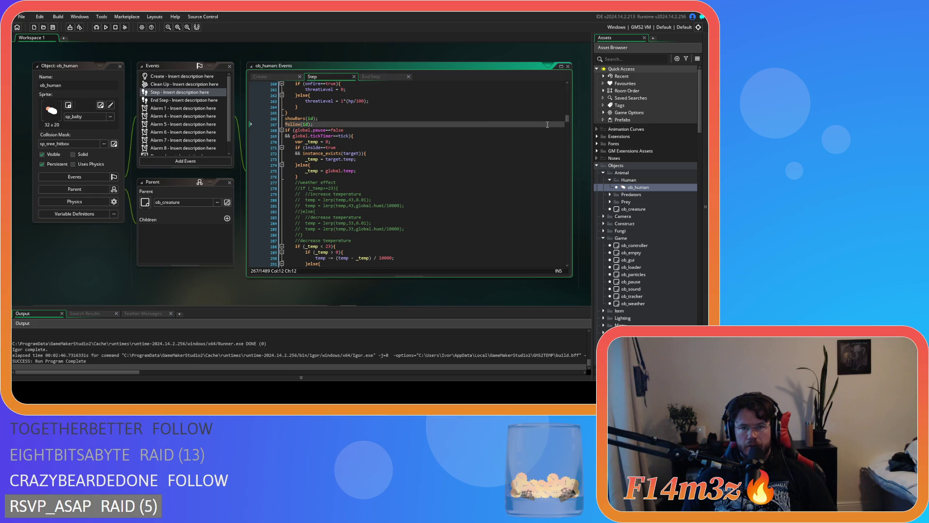
{"action": "key", "text": "ctrl+f"}
{"action": "key", "text": "Return"}
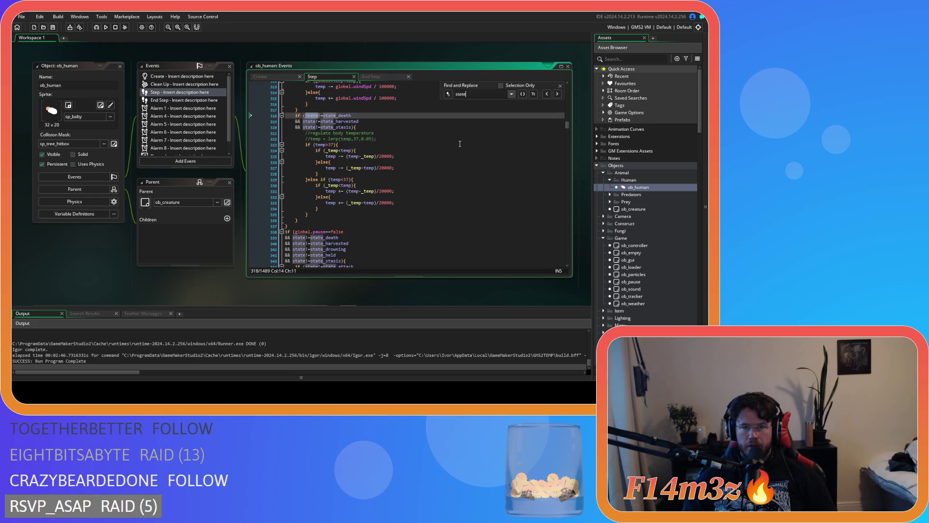
{"action": "left_click_drag", "start_coordinate": [567, 125], "coordinate": [581, 253]}
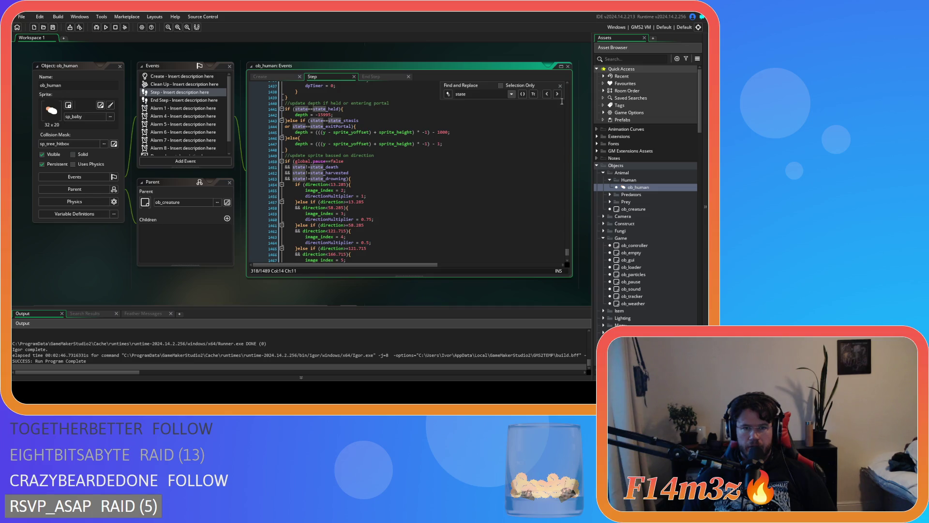
{"action": "left_click", "coordinate": [560, 86]}
{"action": "left_click", "coordinate": [351, 185]}
{"action": "scroll", "coordinate": [469, 182], "scroll_direction": "down", "scroll_amount": 8}
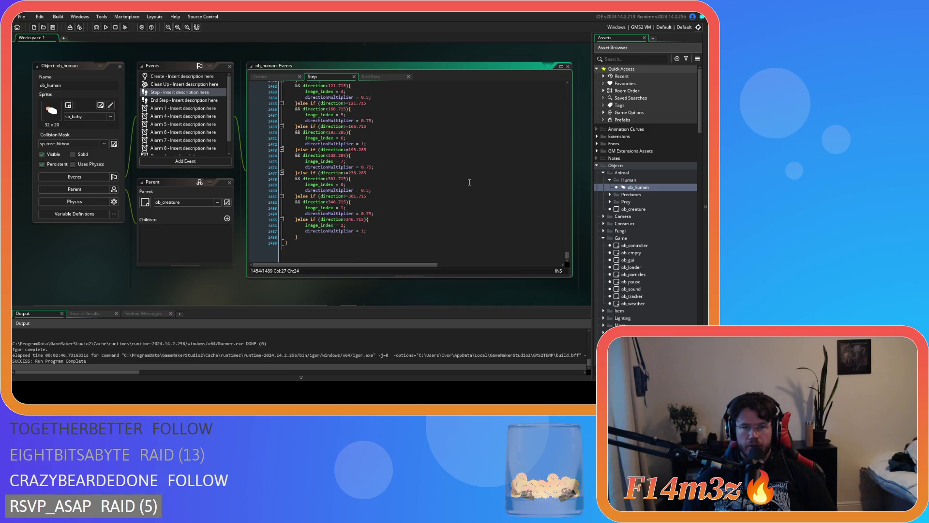
{"action": "scroll", "coordinate": [469, 182], "scroll_direction": "up", "scroll_amount": 10}
{"action": "scroll", "coordinate": [393, 217], "scroll_direction": "up", "scroll_amount": 3}
{"action": "scroll", "coordinate": [392, 216], "scroll_direction": "up", "scroll_amount": 3}
{"action": "mouse_move", "coordinate": [312, 141]}
{"action": "left_mouse_down"}
{"action": "mouse_move", "coordinate": [386, 145]}
{"action": "mouse_move", "coordinate": [377, 170]}
{"action": "mouse_move", "coordinate": [372, 135]}
{"action": "mouse_move", "coordinate": [366, 153]}
{"action": "mouse_move", "coordinate": [315, 165]}
{"action": "mouse_move", "coordinate": [316, 135]}
{"action": "mouse_move", "coordinate": [300, 158]}
{"action": "left_mouse_up"}
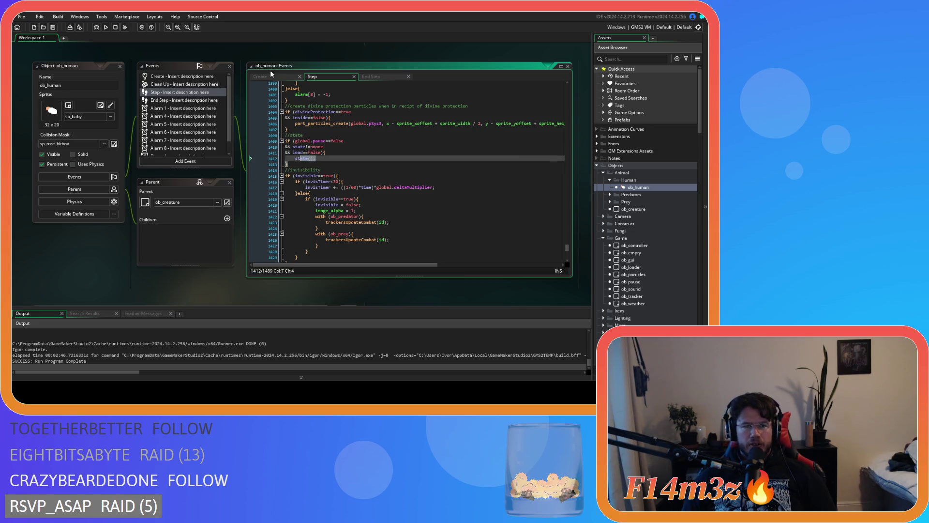
{"action": "left_click", "coordinate": [271, 75]}
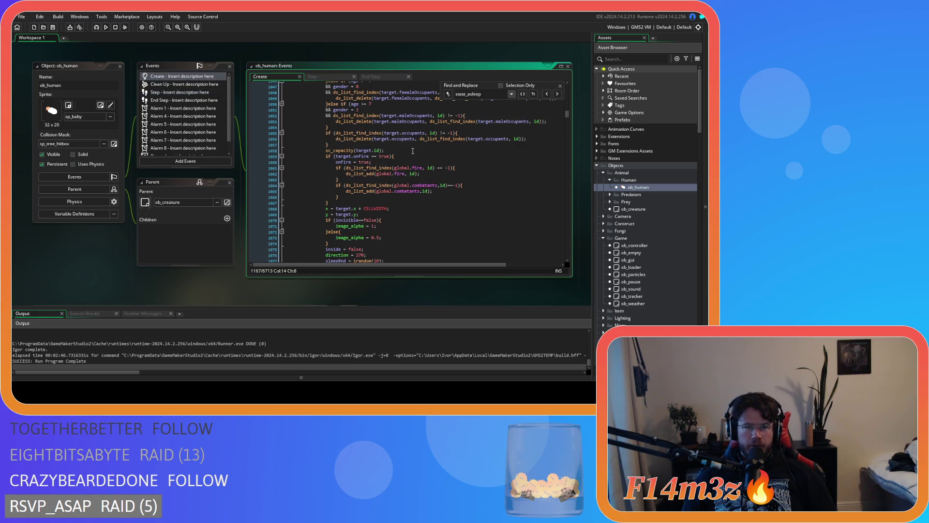
Scroll the Create code to the requiredSleep<=0 sleep-deprivation check and the requiredSleep countdown line.
{"action": "left_click", "coordinate": [560, 87]}
{"action": "left_click", "coordinate": [387, 144]}
{"action": "scroll", "coordinate": [386, 195], "scroll_direction": "up", "scroll_amount": 8}
{"action": "scroll", "coordinate": [387, 195], "scroll_direction": "up", "scroll_amount": 4}
{"action": "scroll", "coordinate": [386, 196], "scroll_direction": "down", "scroll_amount": 20}
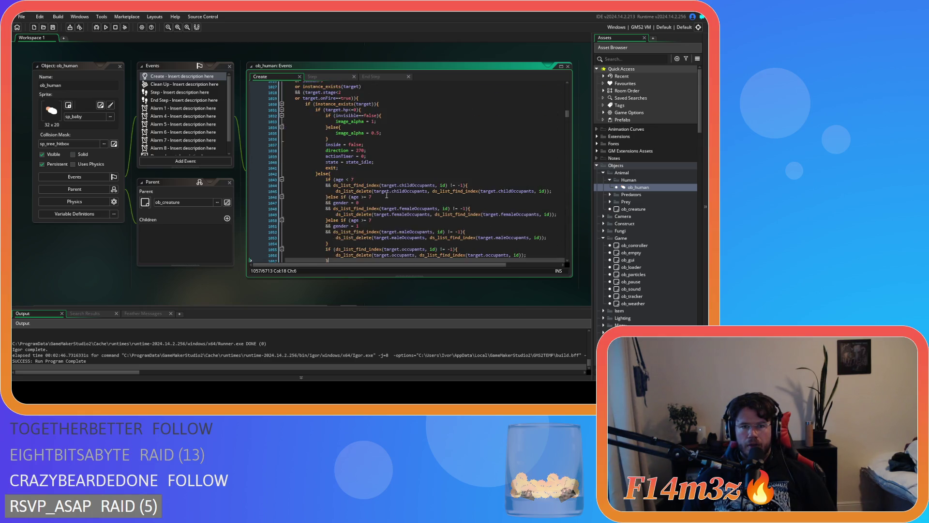
{"action": "scroll", "coordinate": [387, 195], "scroll_direction": "down", "scroll_amount": 15}
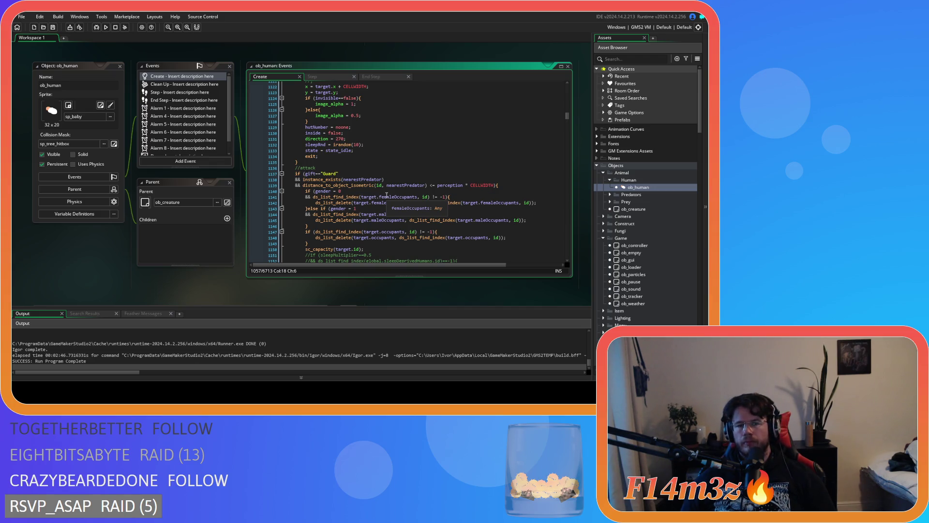
{"action": "scroll", "coordinate": [455, 185], "scroll_direction": "down", "scroll_amount": 10}
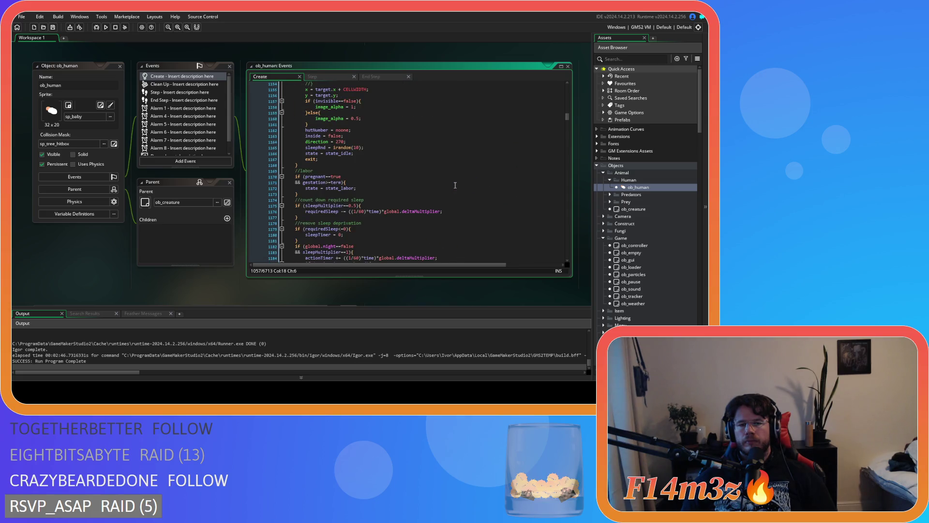
{"action": "scroll", "coordinate": [455, 186], "scroll_direction": "down", "scroll_amount": 3}
{"action": "left_click", "coordinate": [455, 183]}
{"action": "left_click", "coordinate": [466, 171]}
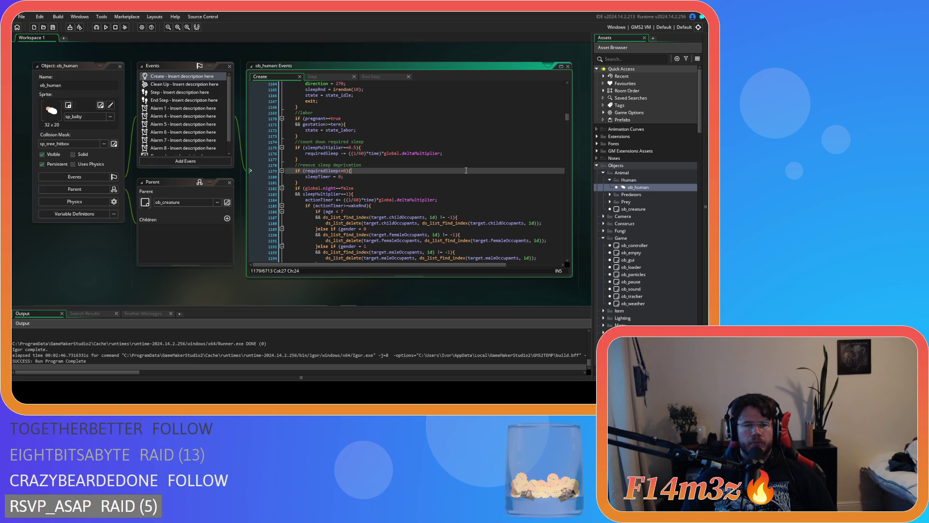
{"action": "left_click", "coordinate": [485, 148]}
{"action": "left_click", "coordinate": [487, 153]}
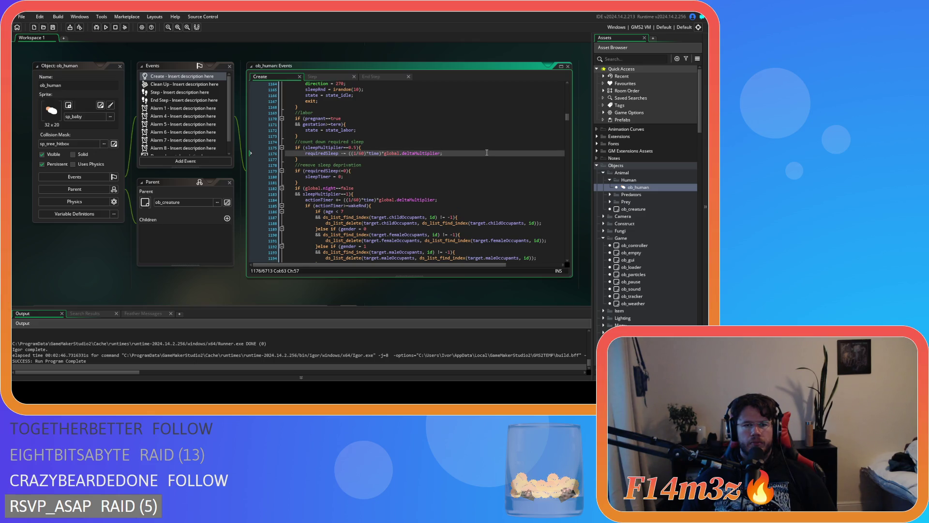
Scan the surrounding Create code, then show End Step's thirst, starvation, hypothermia and heatstroke death checks.
{"action": "scroll", "coordinate": [487, 153], "scroll_direction": "down", "scroll_amount": 4}
{"action": "scroll", "coordinate": [487, 153], "scroll_direction": "up", "scroll_amount": 4}
{"action": "scroll", "coordinate": [487, 153], "scroll_direction": "down", "scroll_amount": 3}
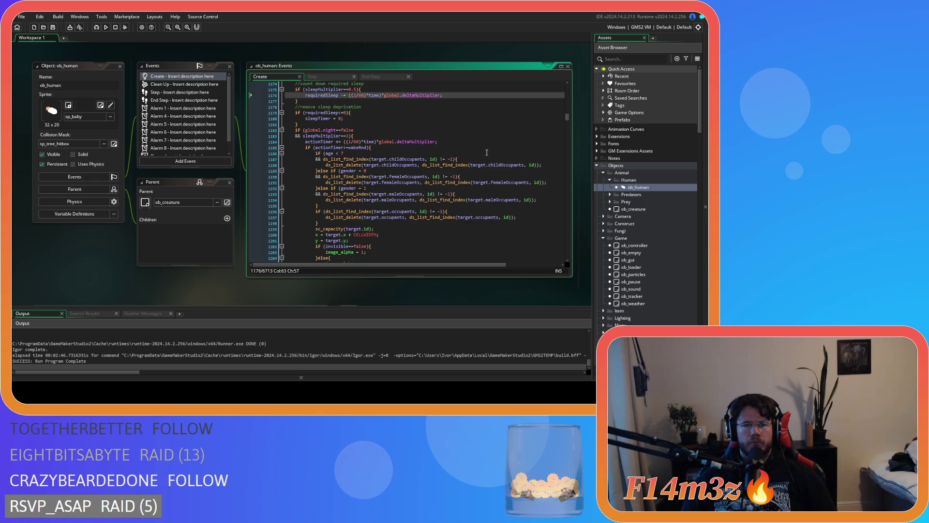
{"action": "scroll", "coordinate": [487, 152], "scroll_direction": "up", "scroll_amount": 7}
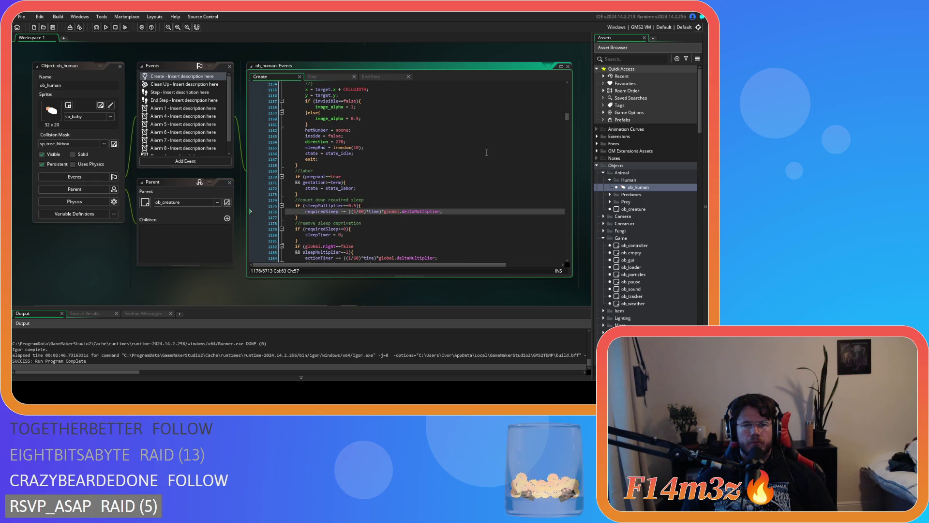
{"action": "scroll", "coordinate": [487, 153], "scroll_direction": "up", "scroll_amount": 2}
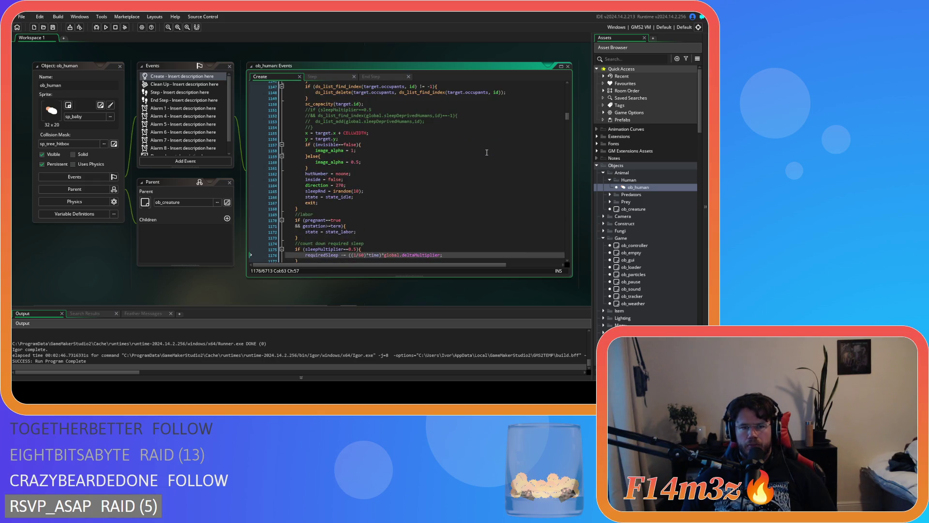
{"action": "scroll", "coordinate": [488, 152], "scroll_direction": "up", "scroll_amount": 10}
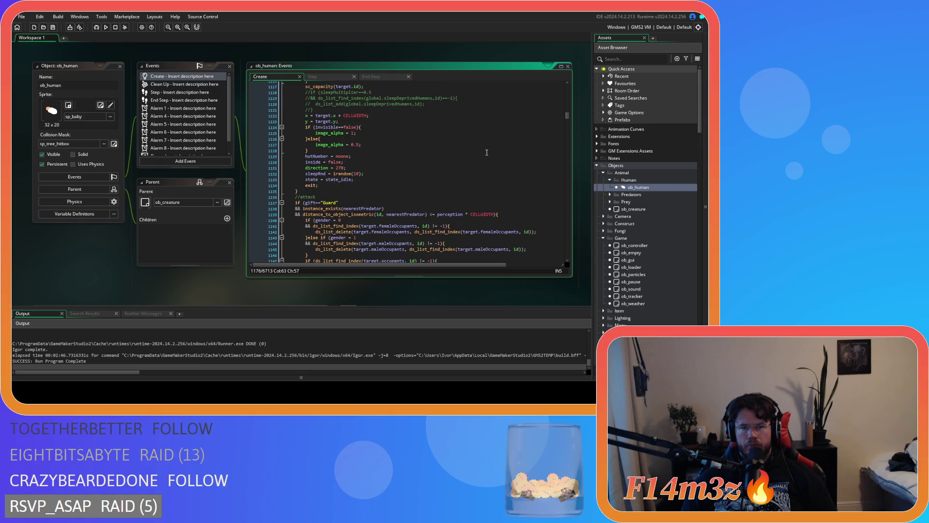
{"action": "scroll", "coordinate": [487, 153], "scroll_direction": "up", "scroll_amount": 20}
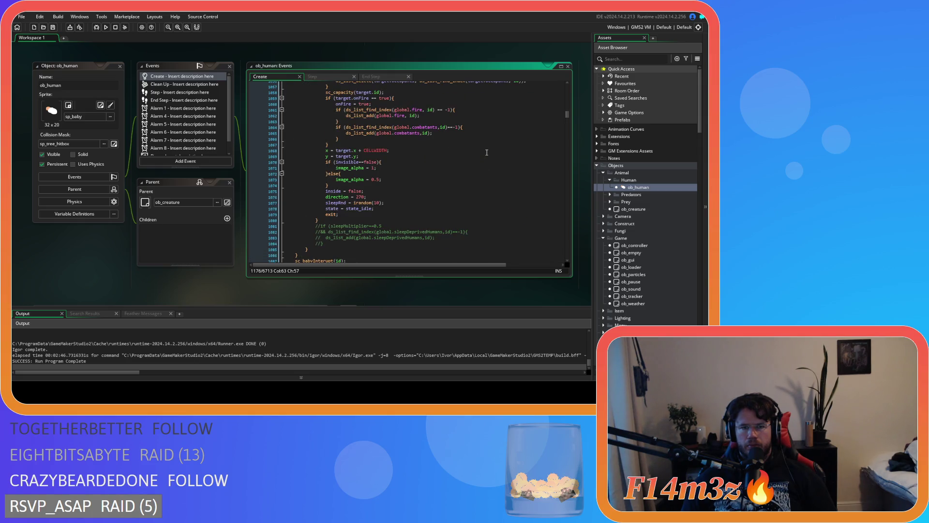
{"action": "scroll", "coordinate": [487, 153], "scroll_direction": "up", "scroll_amount": 15}
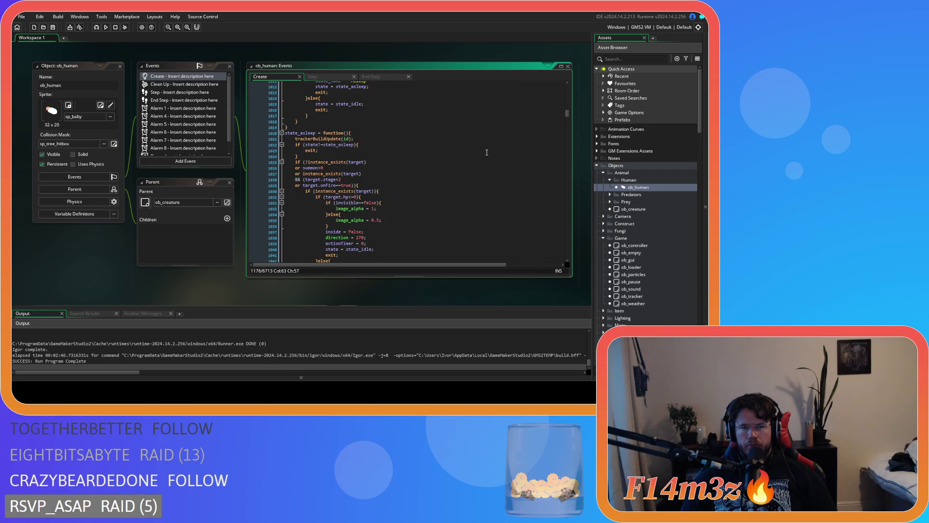
{"action": "scroll", "coordinate": [487, 153], "scroll_direction": "down", "scroll_amount": 4}
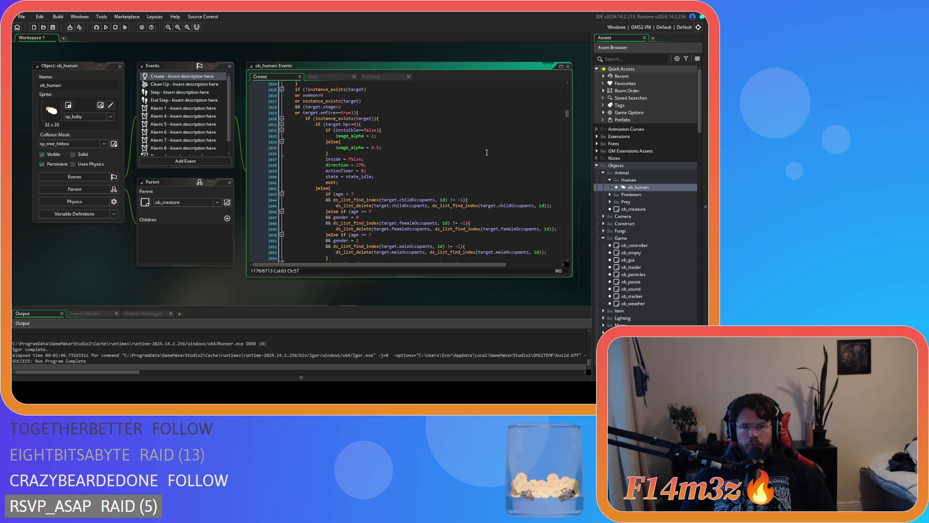
{"action": "scroll", "coordinate": [487, 153], "scroll_direction": "down", "scroll_amount": 4}
{"action": "scroll", "coordinate": [487, 153], "scroll_direction": "down", "scroll_amount": 20}
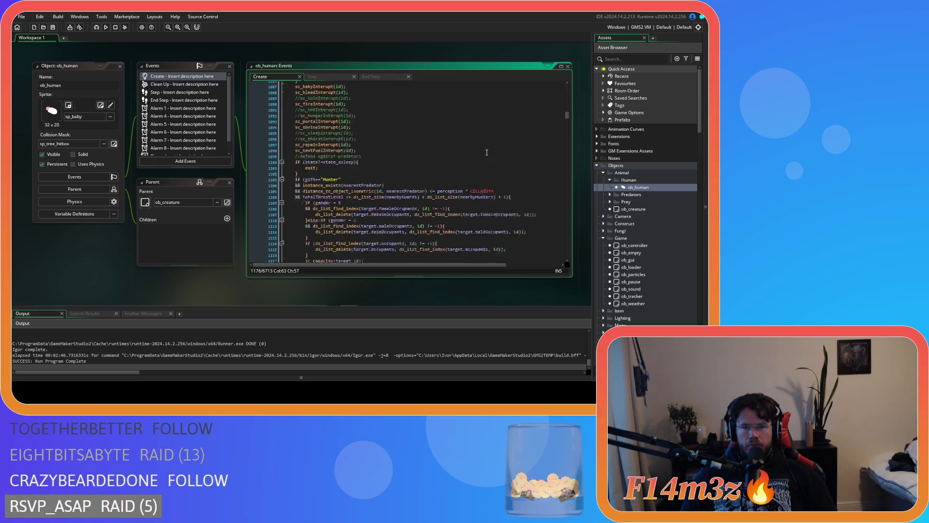
{"action": "scroll", "coordinate": [487, 153], "scroll_direction": "down", "scroll_amount": 18}
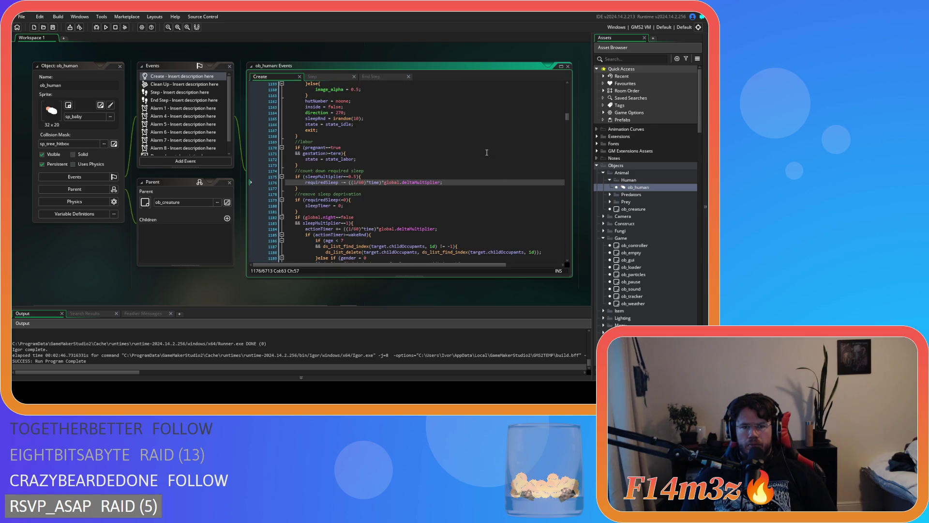
{"action": "scroll", "coordinate": [487, 152], "scroll_direction": "down", "scroll_amount": 3}
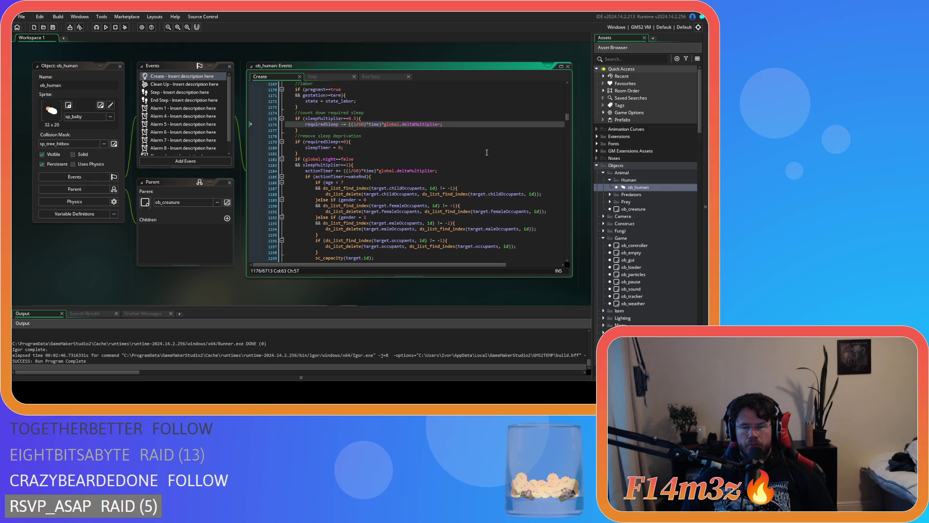
{"action": "left_click", "coordinate": [385, 77]}
{"action": "left_click", "coordinate": [376, 142]}
{"action": "key", "text": "ctrl+f"}
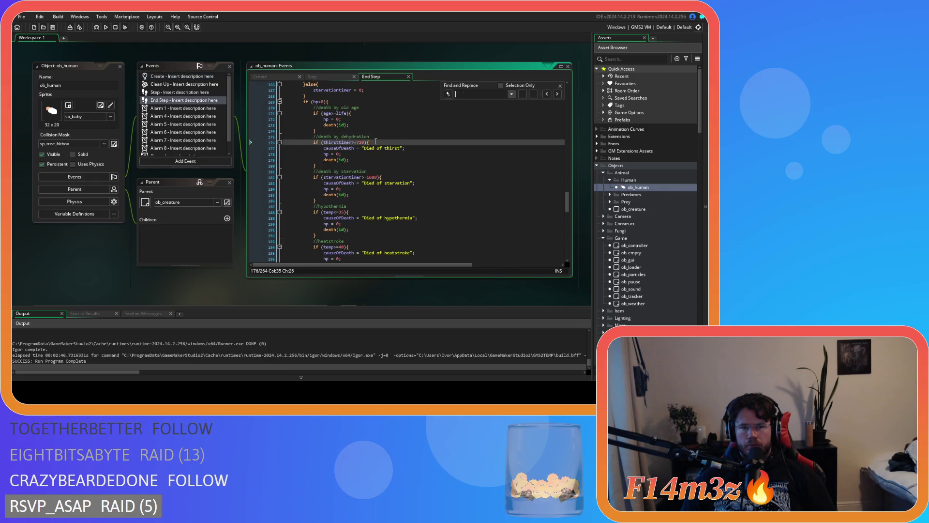
Search End Step for requiredSleep ('reqwui'), then check the state line in the Step event.
{"action": "type", "text": "reqwui"}
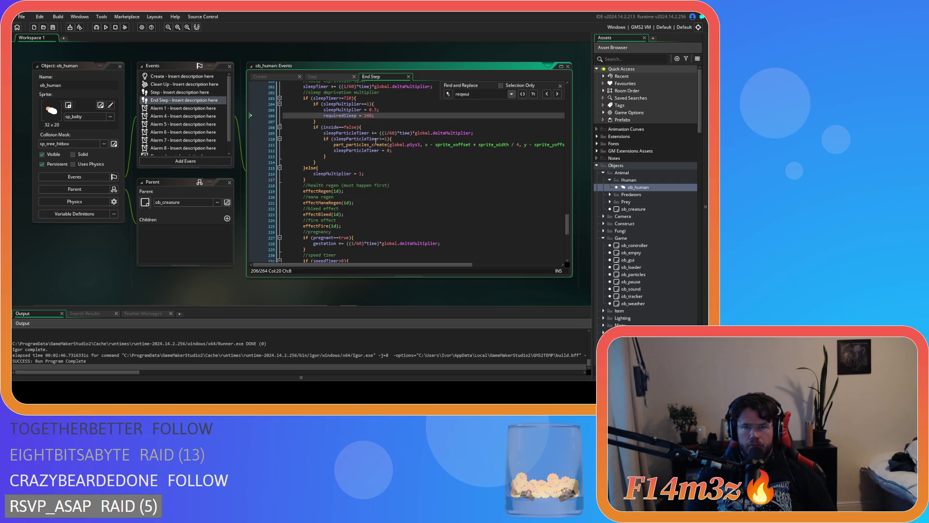
{"action": "left_click", "coordinate": [560, 86]}
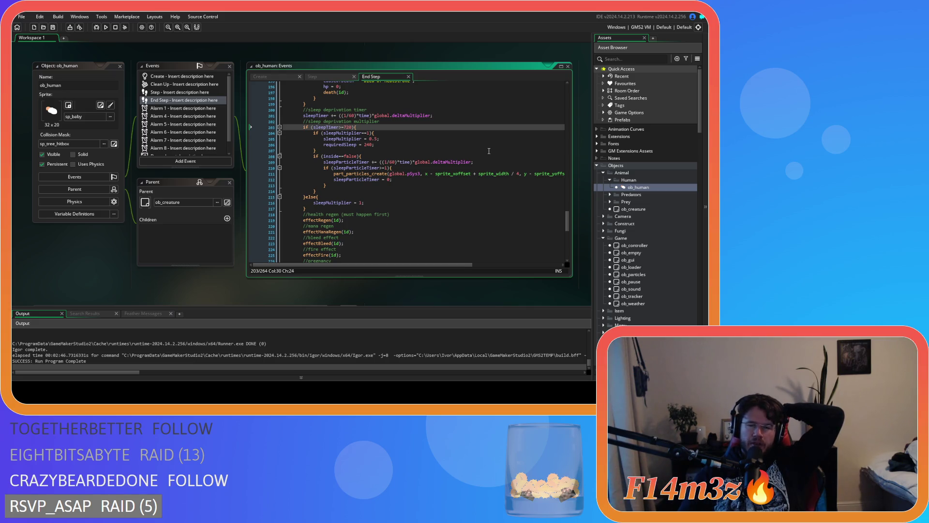
{"action": "left_click", "coordinate": [326, 78]}
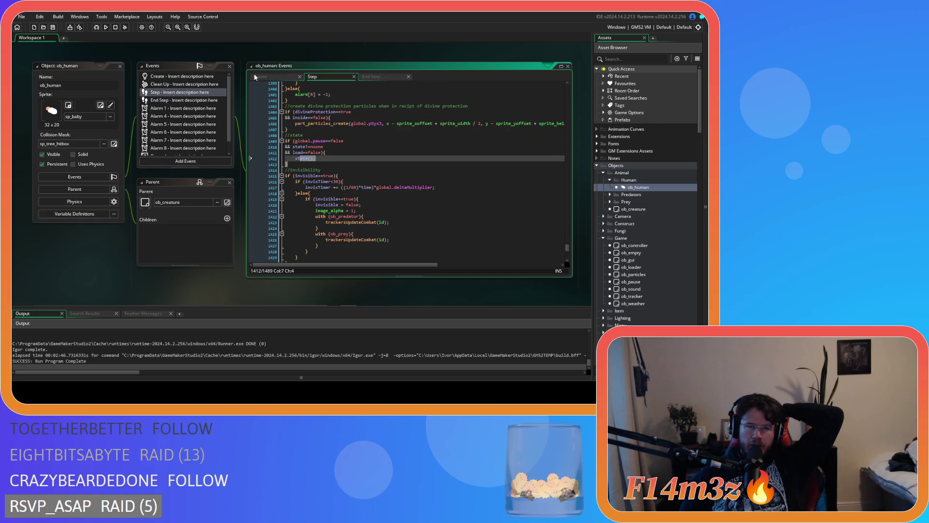
{"action": "left_click", "coordinate": [365, 151]}
Find the requiredSleep countdown line in the Create code, then return to the Step event's state call.
{"action": "left_click", "coordinate": [292, 75]}
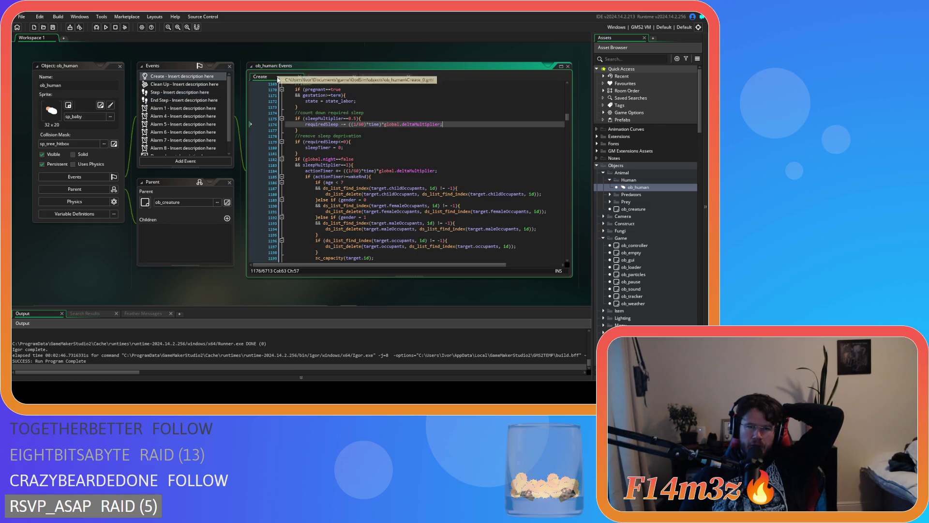
{"action": "left_click", "coordinate": [470, 160]}
{"action": "scroll", "coordinate": [471, 161], "scroll_direction": "down", "scroll_amount": 10}
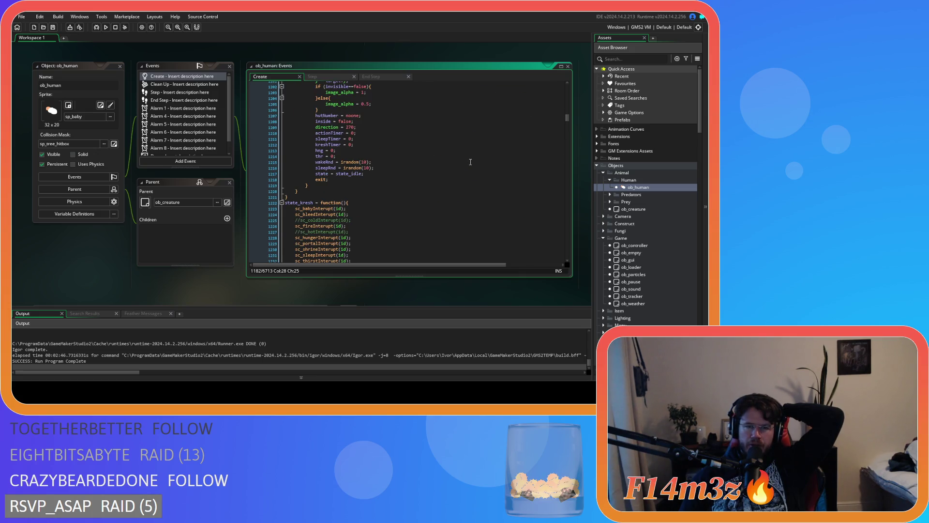
{"action": "scroll", "coordinate": [471, 162], "scroll_direction": "up", "scroll_amount": 12}
{"action": "left_click", "coordinate": [471, 159]}
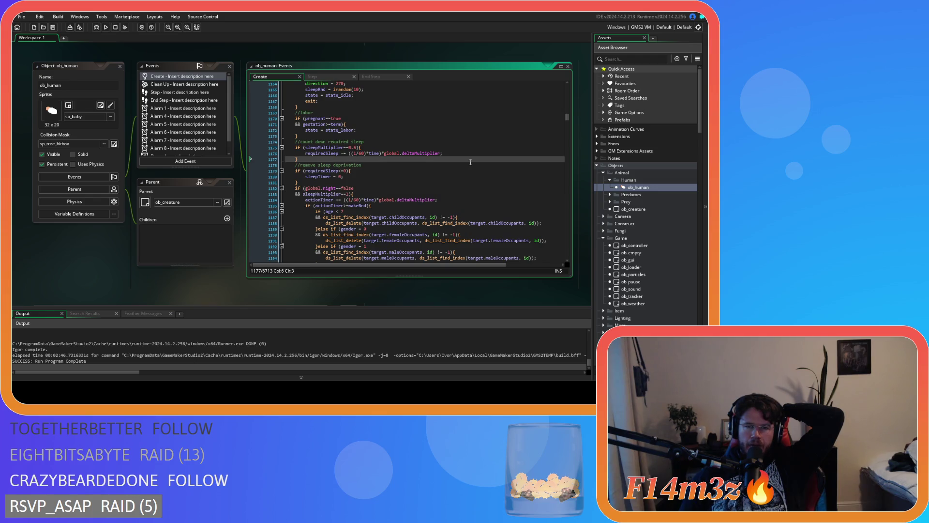
{"action": "left_click", "coordinate": [464, 172]}
{"action": "left_click", "coordinate": [312, 77]}
Open sc_repairInterupt from the state call, then scroll to the sc_tentFuelInterupt script window.
{"action": "middle_click", "coordinate": [339, 87]}
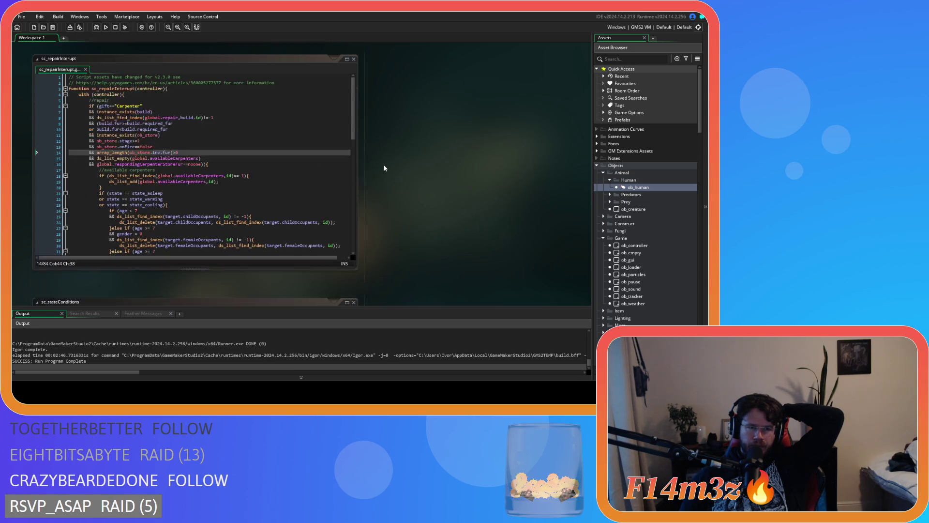
{"action": "left_click", "coordinate": [264, 148]}
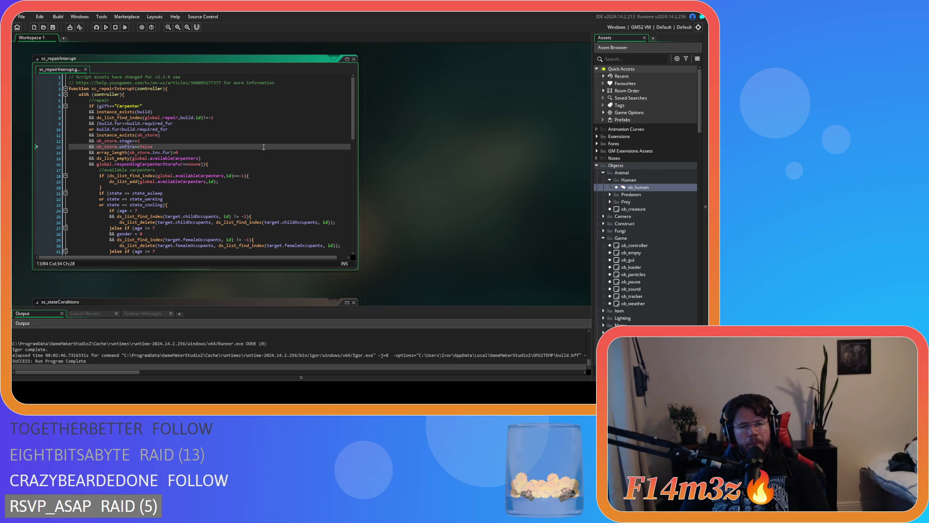
{"action": "key", "text": "Up"}
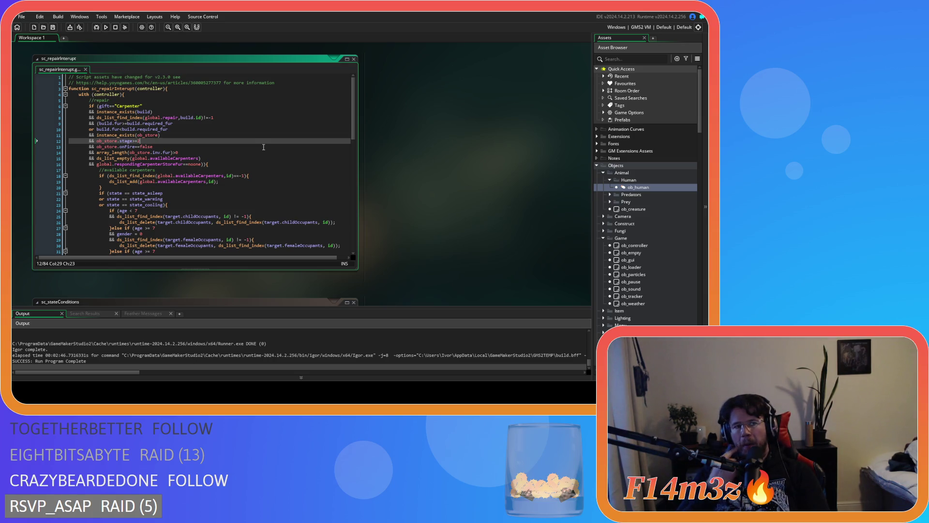
{"action": "scroll", "coordinate": [437, 173], "scroll_direction": "up", "scroll_amount": 4}
{"action": "scroll", "coordinate": [365, 178], "scroll_direction": "up", "scroll_amount": 2}
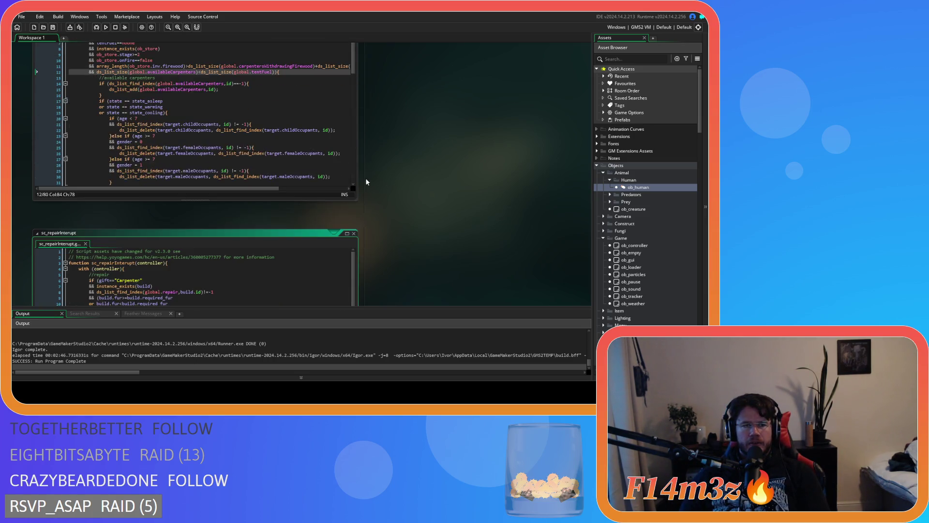
{"action": "left_click", "coordinate": [250, 153]}
Put the caret at the end of line 10 in the sc_tentFuelInterupt Carpenter condition.
{"action": "left_click", "coordinate": [229, 148]}
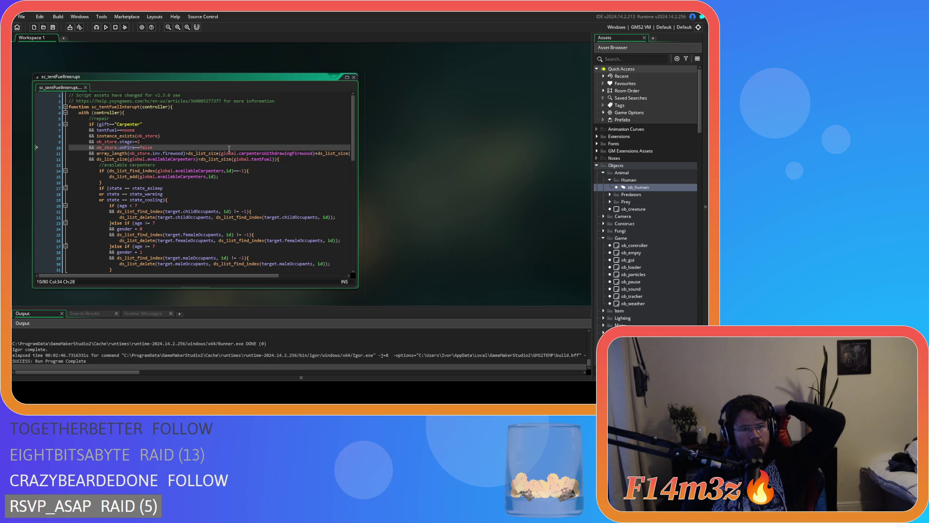
Add '&& (_noneSleepDeprivedCarpenter==false)' on a new line after tentFuel==noone.
{"action": "left_click", "coordinate": [163, 125]}
{"action": "left_click", "coordinate": [170, 130]}
{"action": "key", "text": "Return"}
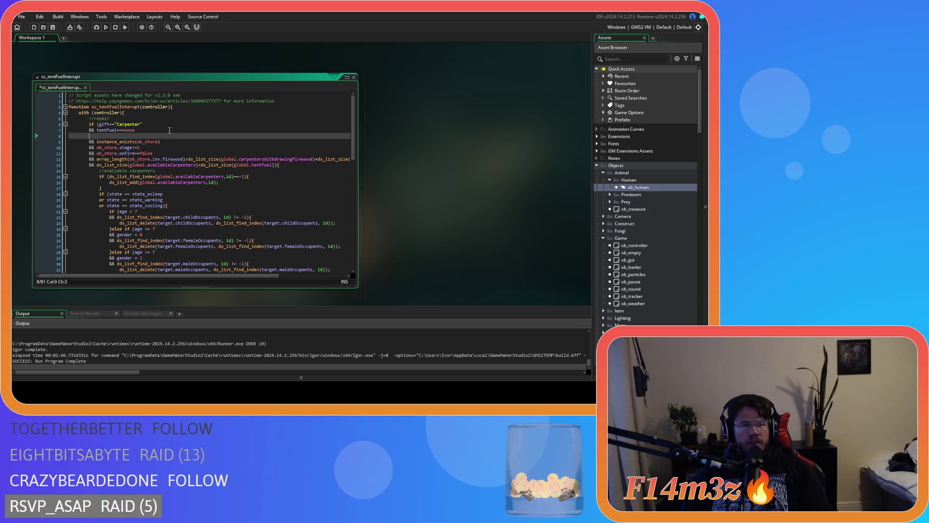
{"action": "type", "text": "&& ("}
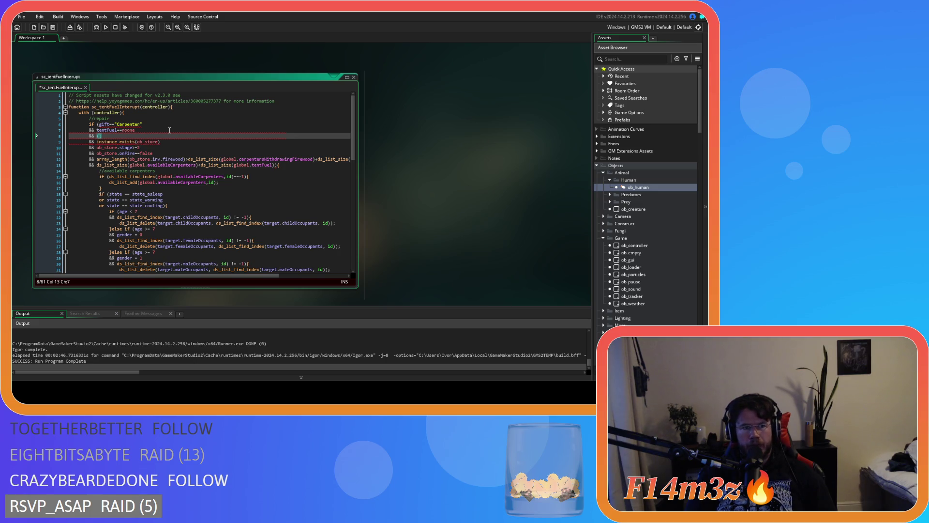
{"action": "type", "text": "_noneSl"}
{"action": "type", "text": "eepDeprive"}
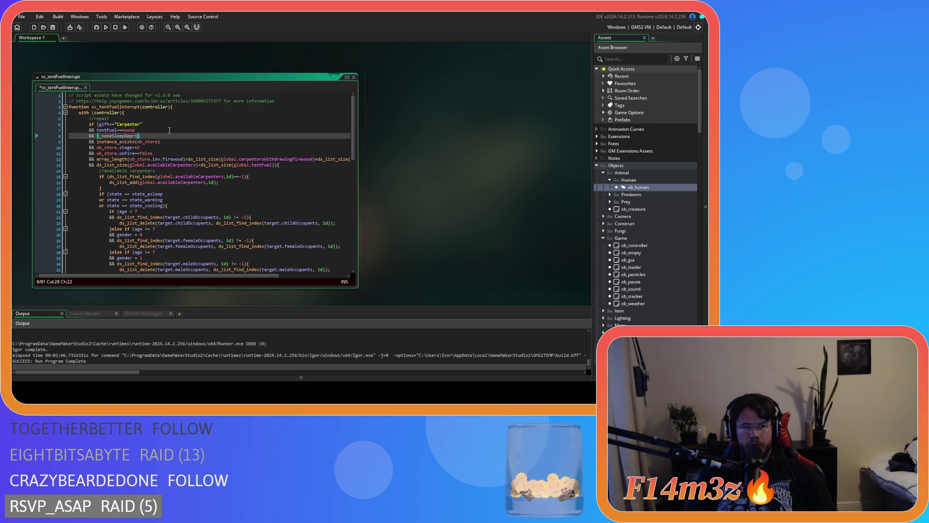
{"action": "type", "text": "dCarpenter"}
{"action": "type", "text": "==false"}
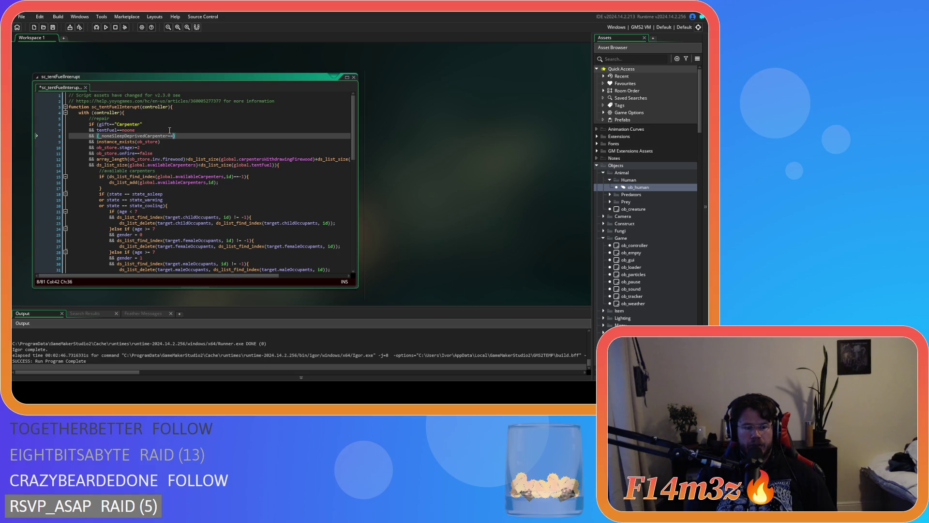
{"action": "type", "text": ")"}
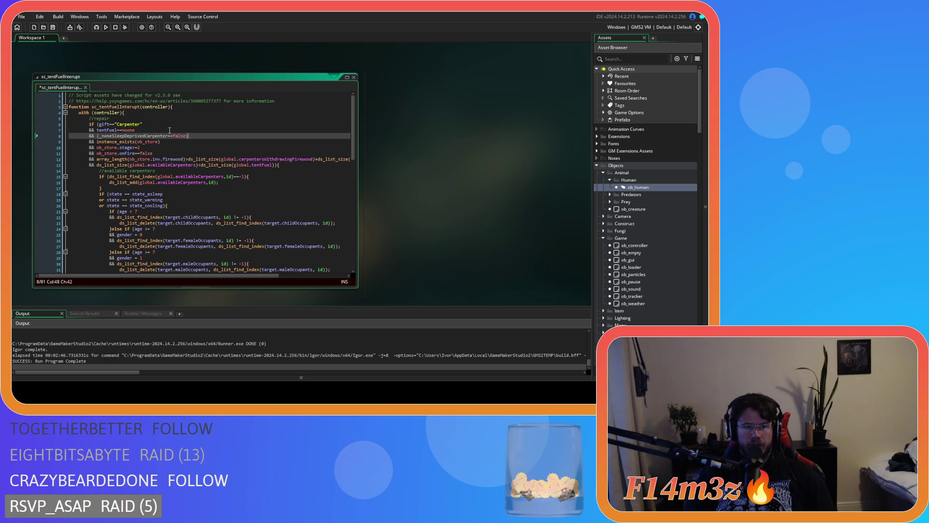
{"action": "key", "text": "Left"}
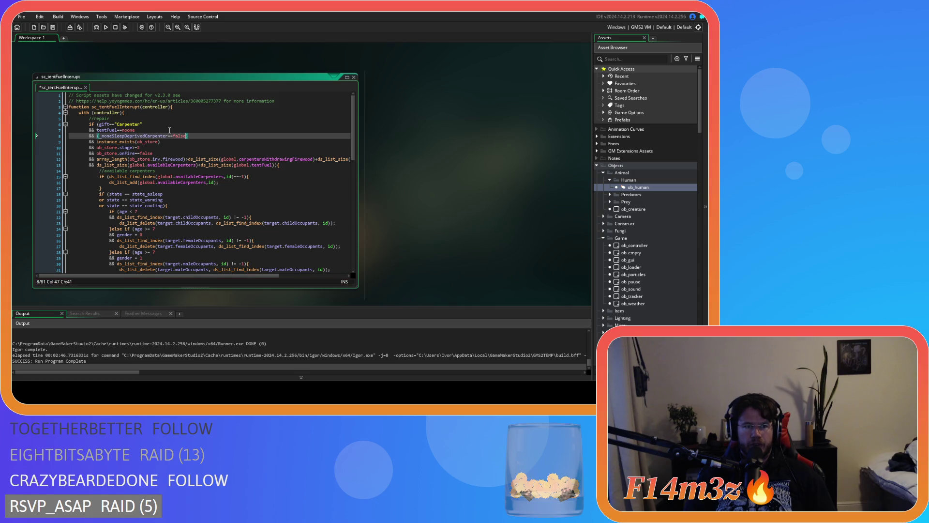
{"action": "key", "text": "Return"}
Inside the parentheses, add '&& sleepMultiplier==0.5' and an alternative 'or sleepMultiplier==1'.
{"action": "type", "text": "&& "}
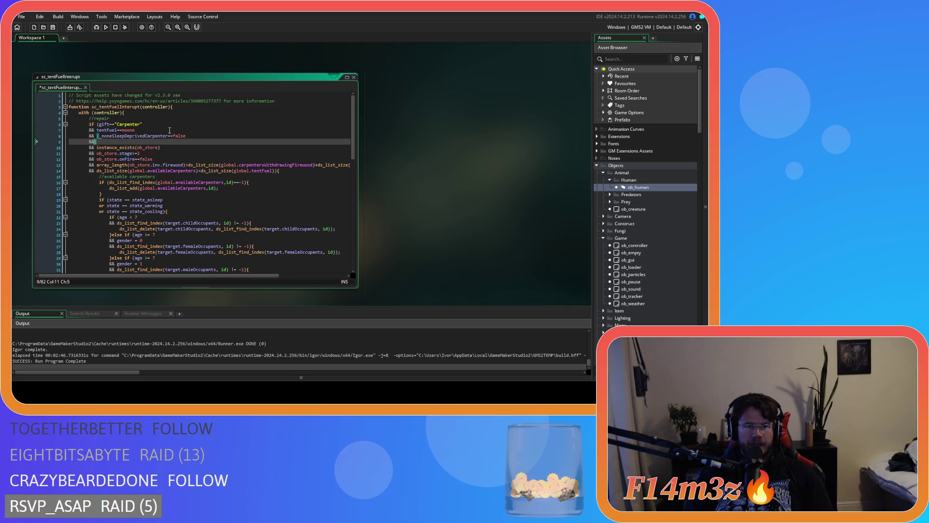
{"action": "type", "text": "sleepMul"}
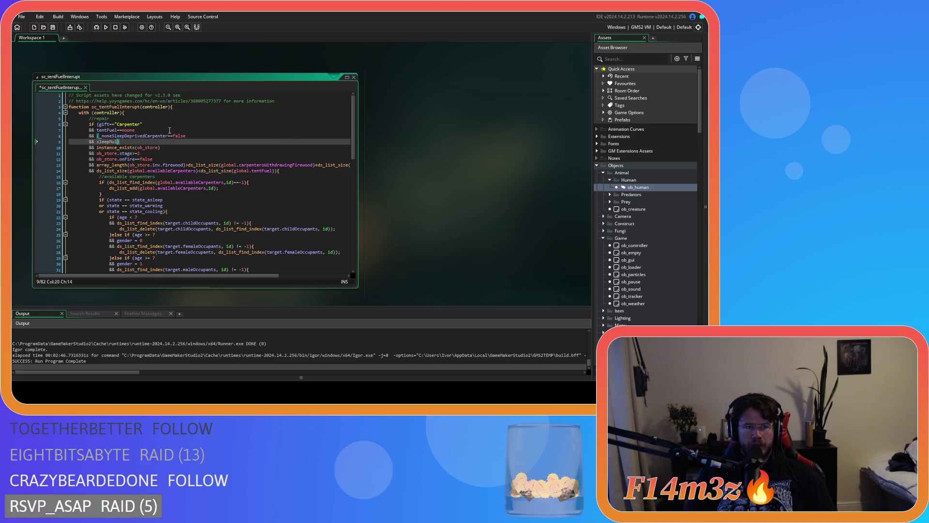
{"action": "type", "text": "tiplier"}
{"action": "type", "text": "=="}
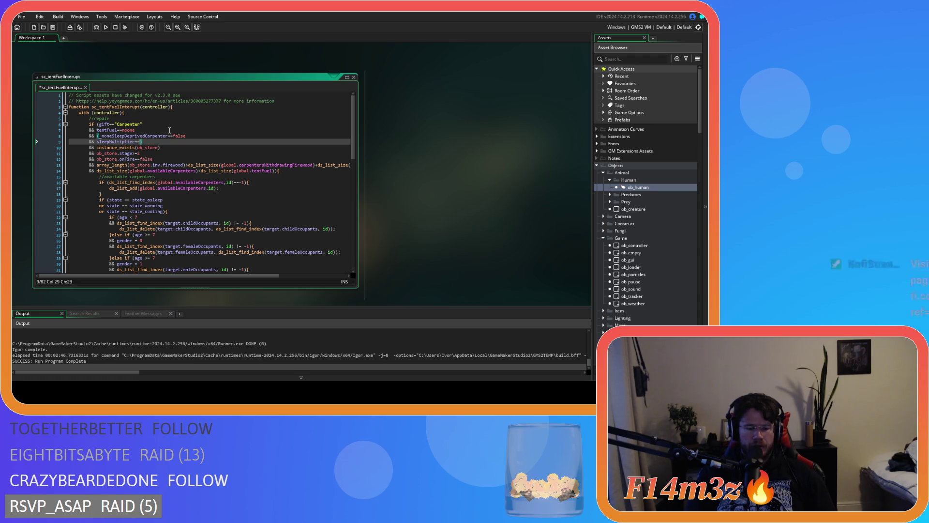
{"action": "type", "text": "0.5"}
{"action": "key", "text": "Return"}
{"action": "type", "text": "o"}
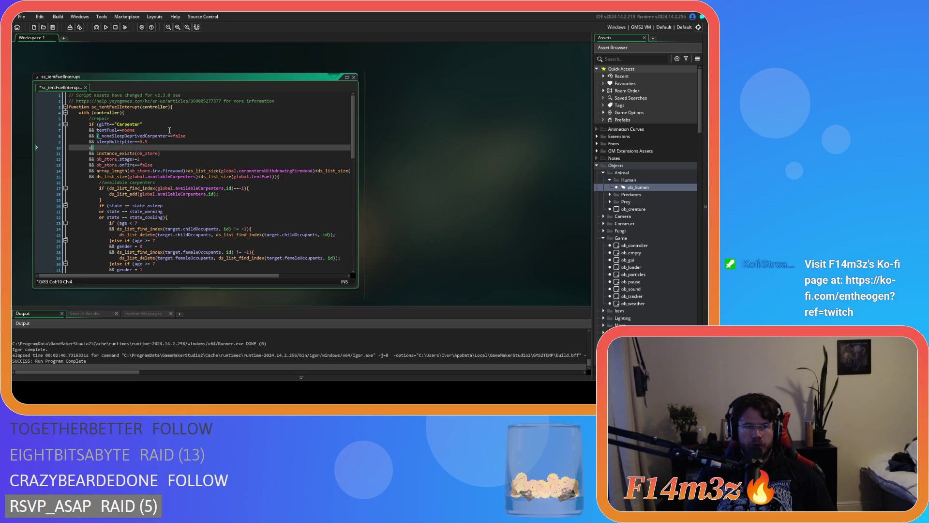
{"action": "type", "text": "r sleep"}
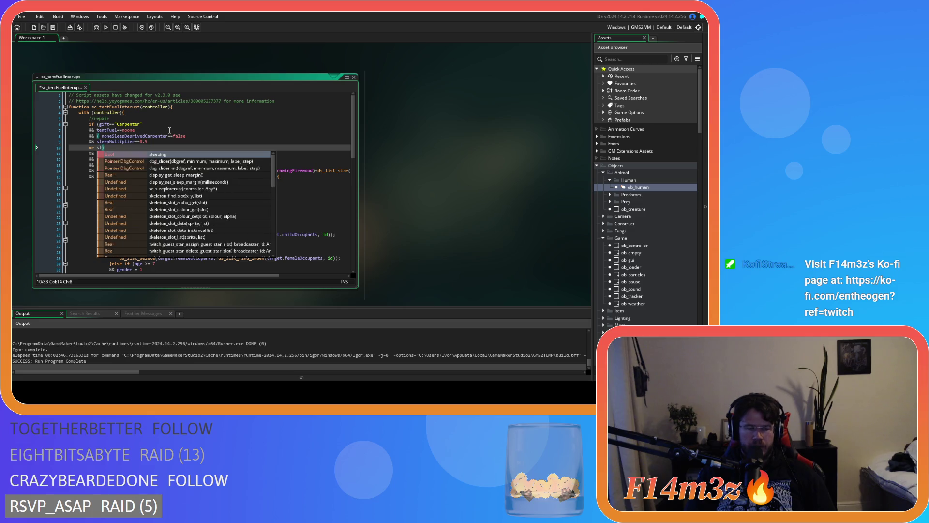
{"action": "type", "text": "M"}
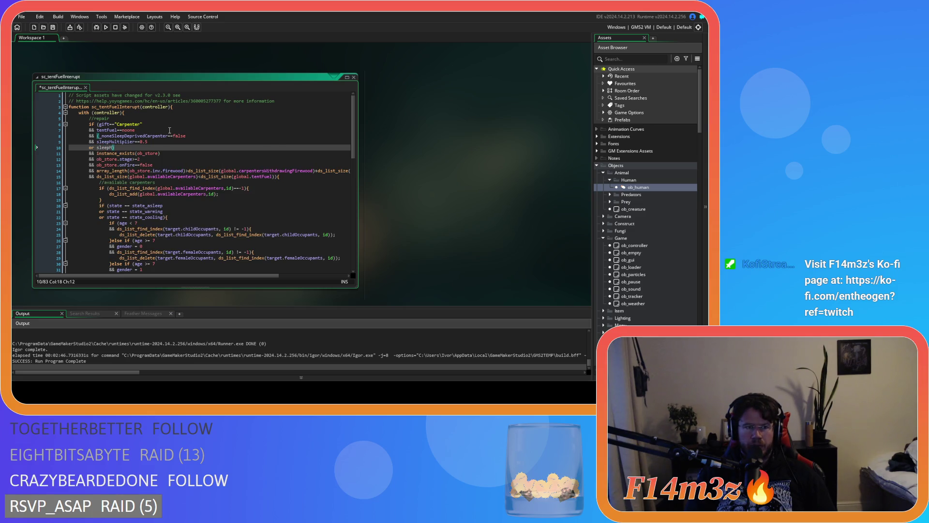
{"action": "type", "text": "ultipl;"}
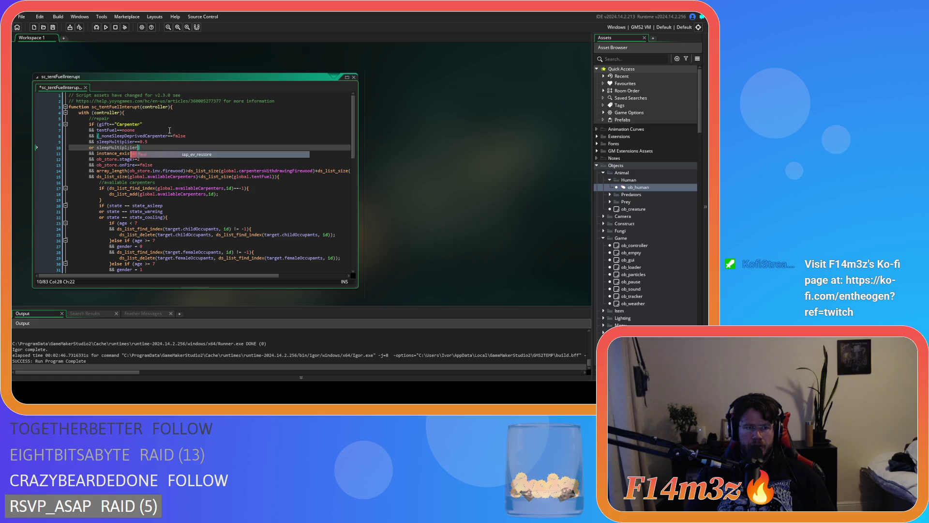
{"action": "key", "text": "BackSpace"}
{"action": "type", "text": "ier=="}
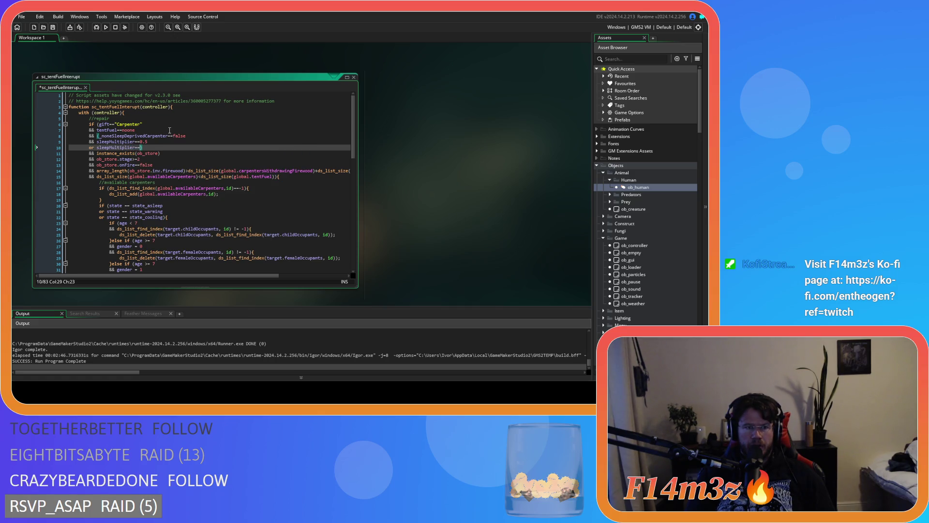
{"action": "type", "text": "1"}
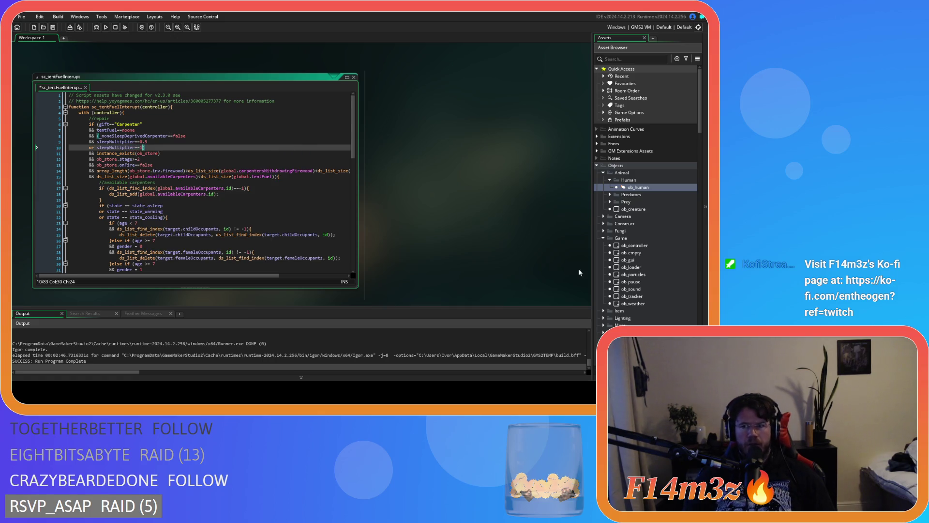
{"action": "double_click", "coordinate": [638, 188]}
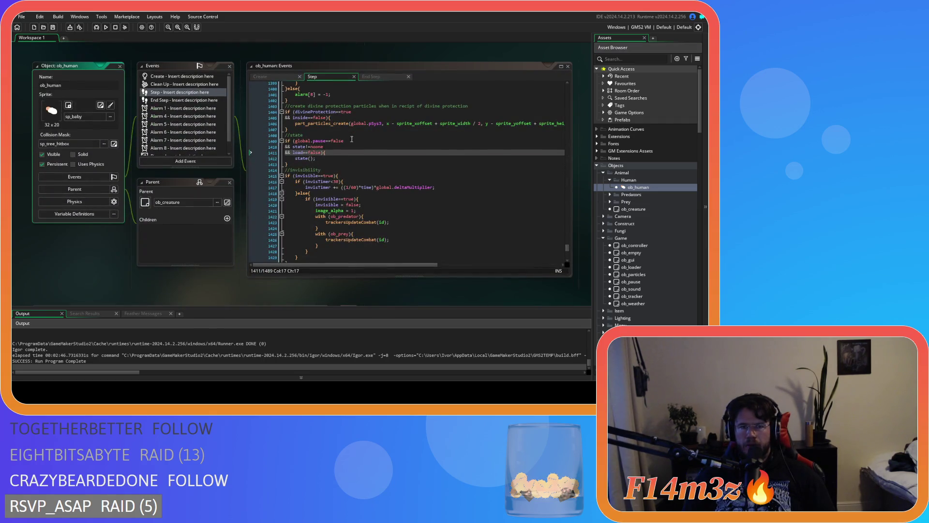
Check where sleepMultiplier is used, then save the sc_tentFuelInterupt script.
{"action": "left_click", "coordinate": [371, 77]}
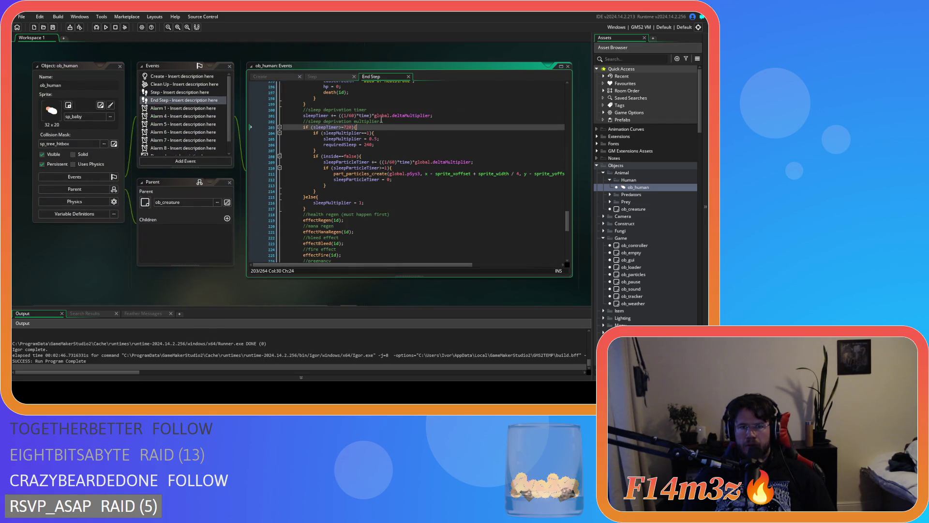
{"action": "double_click", "coordinate": [343, 132]}
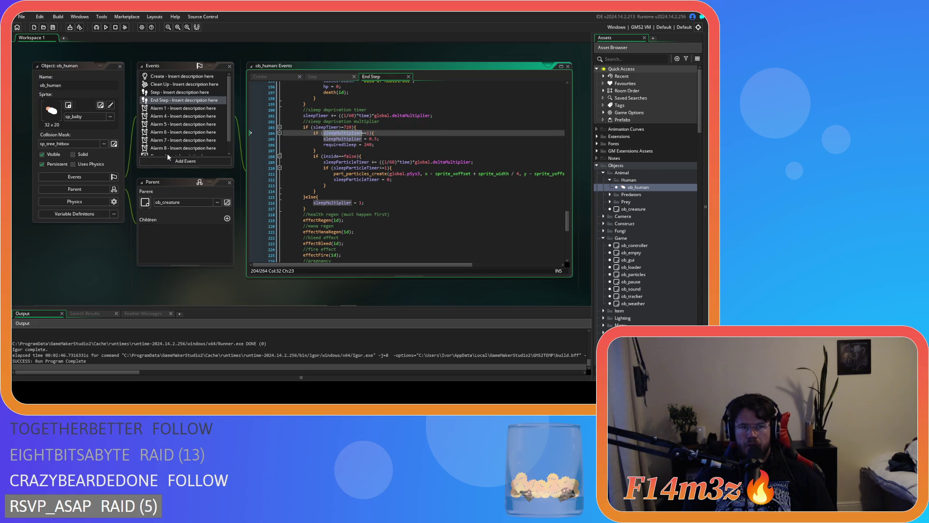
{"action": "scroll", "coordinate": [260, 109], "scroll_direction": "up", "scroll_amount": 10}
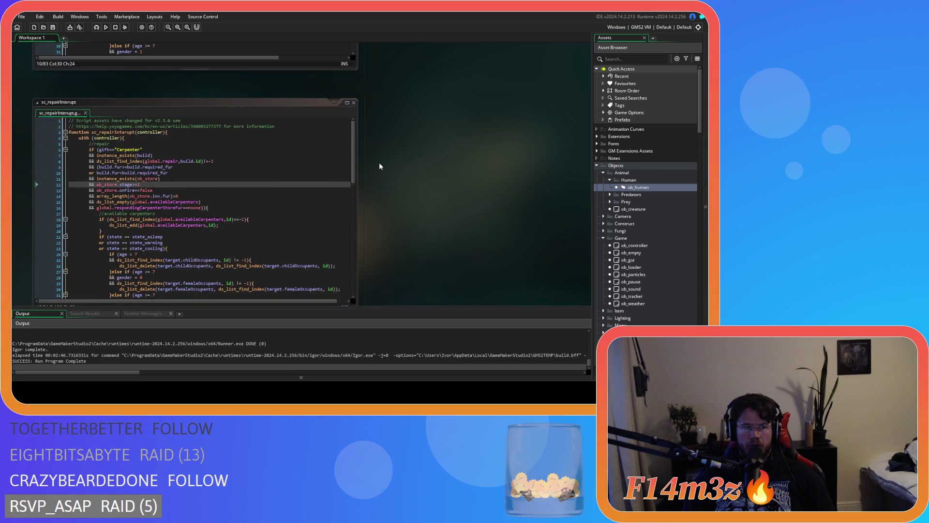
{"action": "scroll", "coordinate": [380, 166], "scroll_direction": "up", "scroll_amount": 5}
{"action": "left_click", "coordinate": [125, 169]}
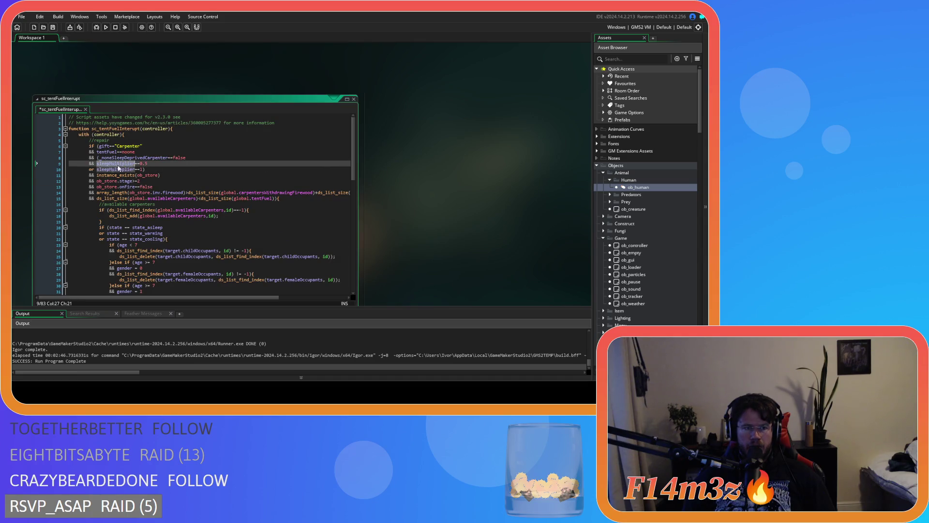
{"action": "left_click", "coordinate": [196, 165]}
{"action": "key", "text": "ctrl+s"}
Start a new 'var _' declaration line directly under with (controller).
{"action": "left_click", "coordinate": [207, 168]}
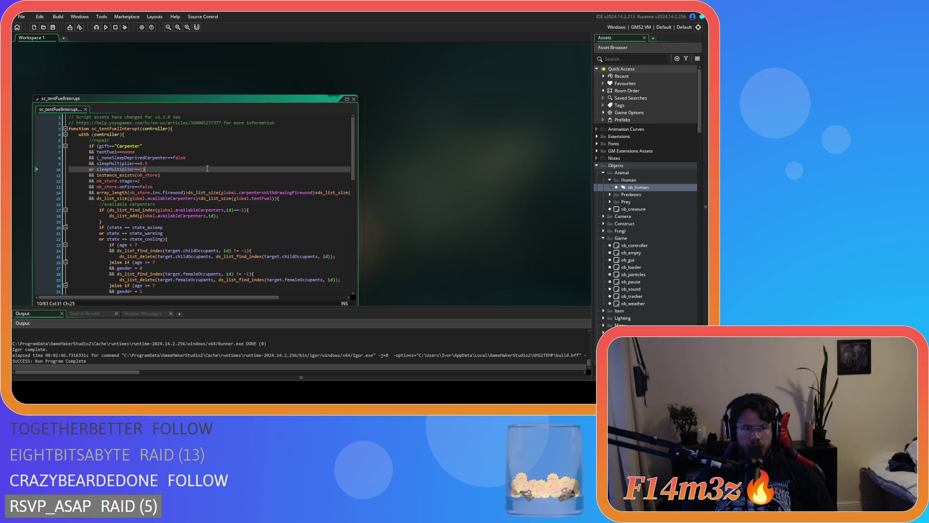
{"action": "key", "text": "Left"}
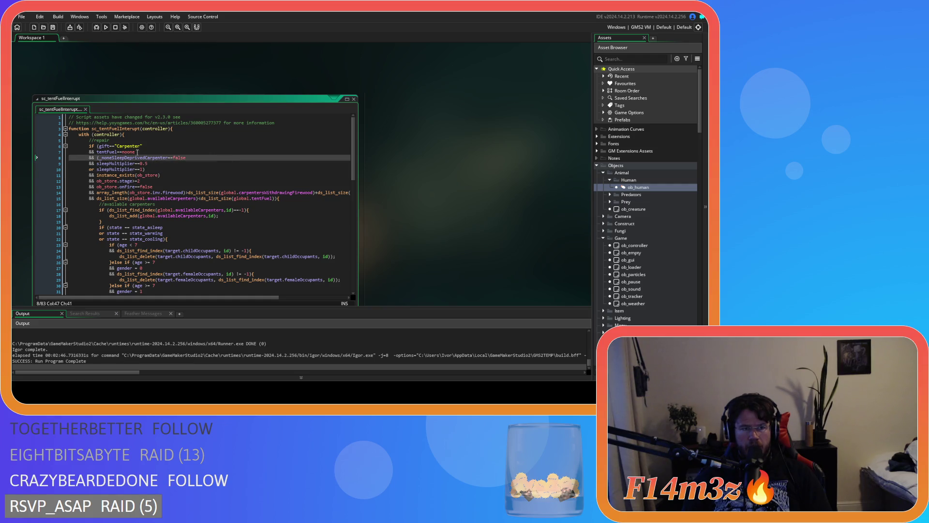
{"action": "left_click", "coordinate": [146, 136]}
{"action": "key", "text": "Return"}
{"action": "type", "text": "var _"}
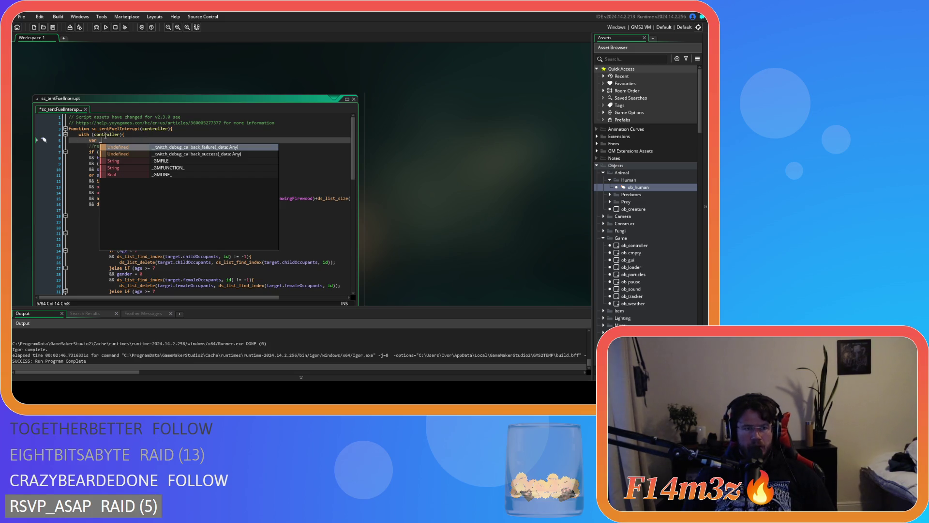
Declare var _noneSleepDeprivedCarpenter = false, copying the name from its existing condition.
{"action": "key", "text": "BackSpace"}
{"action": "left_click", "coordinate": [125, 164]}
{"action": "double_click", "coordinate": [125, 163]}
{"action": "key", "text": "ctrl+c"}
{"action": "left_click", "coordinate": [184, 140]}
{"action": "key", "text": "ctrl+v"}
{"action": "type", "text": "= "}
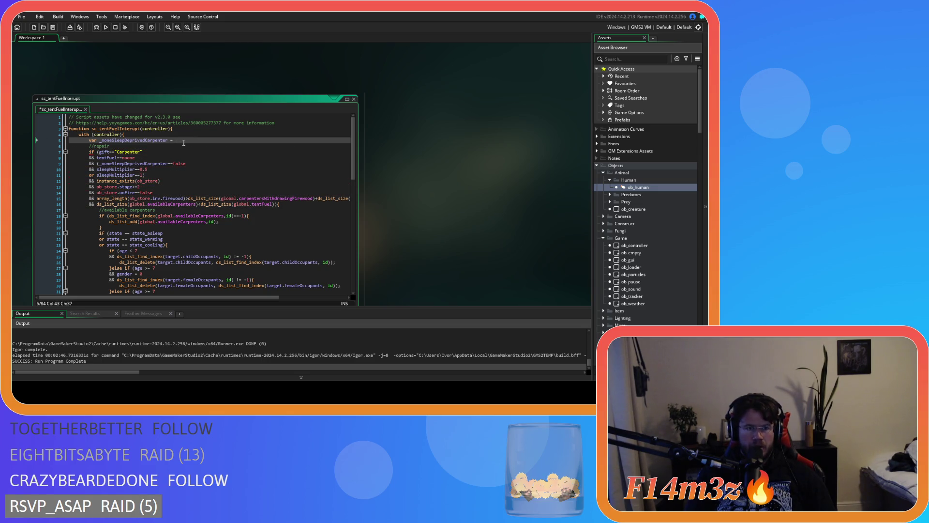
{"action": "type", "text": "false;"}
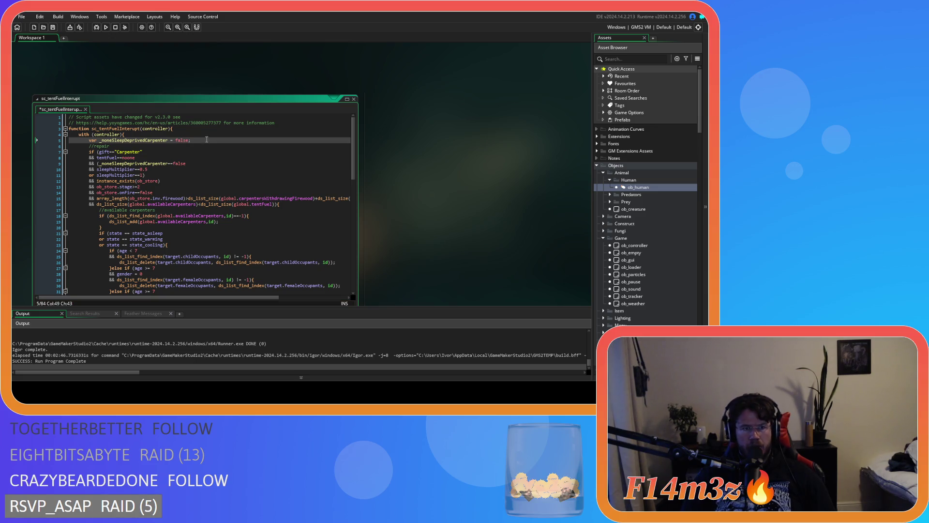
Write the loop header for (var i=0; i<ds_list_size(global.carpenter); i++).
{"action": "key", "text": "Return"}
{"action": "type", "text": "f"}
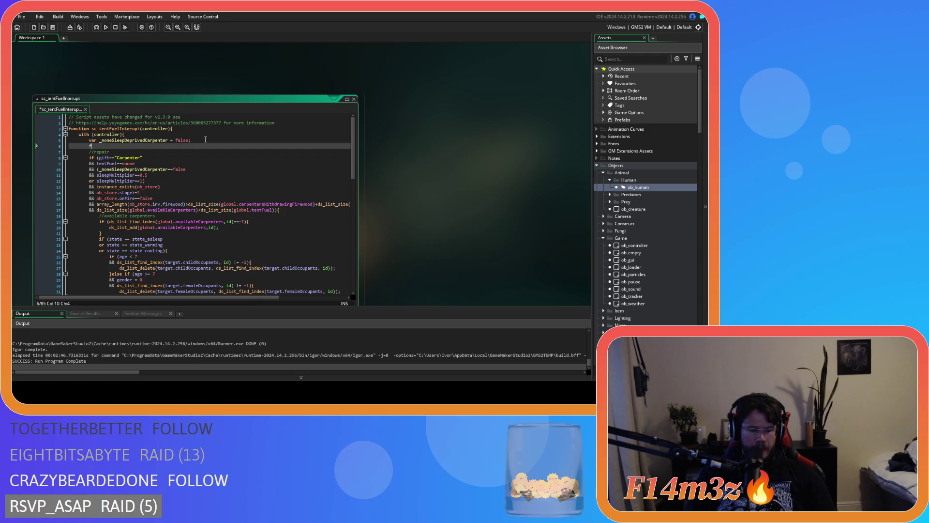
{"action": "type", "text": "or ("}
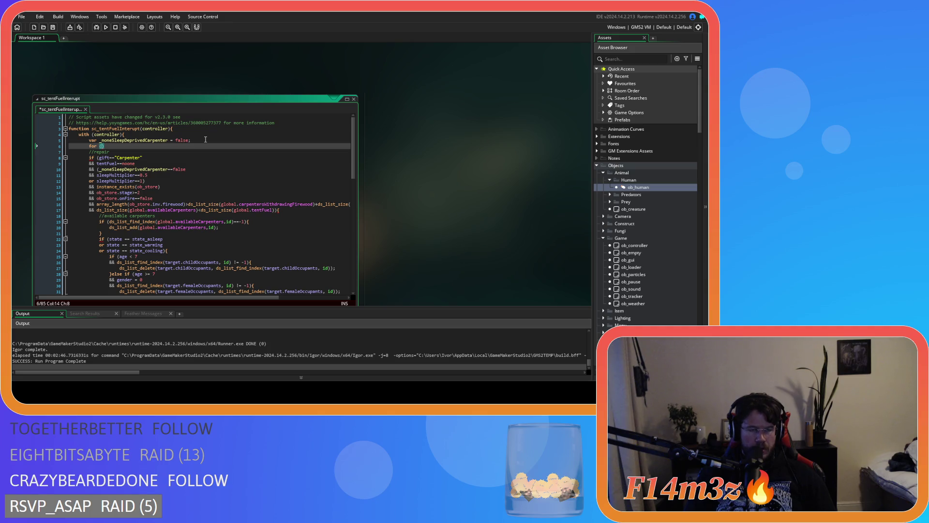
{"action": "type", "text": "var i"}
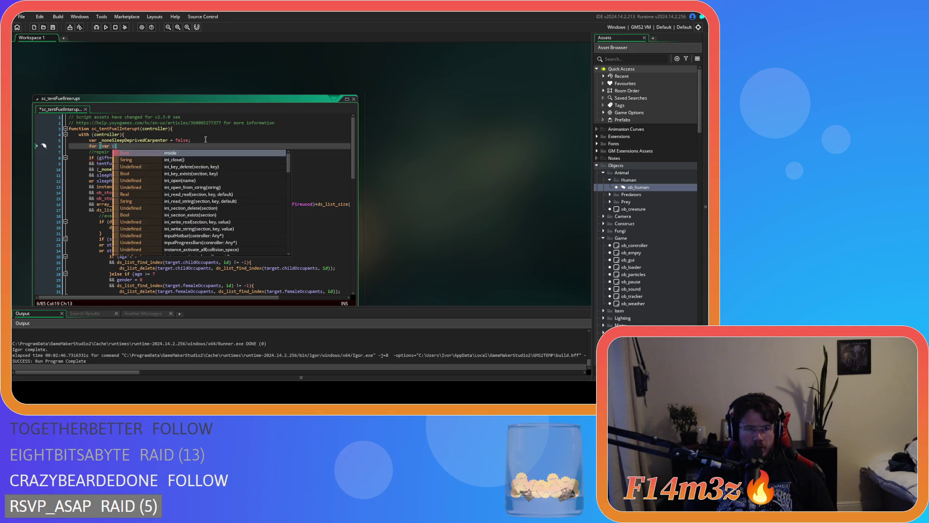
{"action": "type", "text": "=0; "}
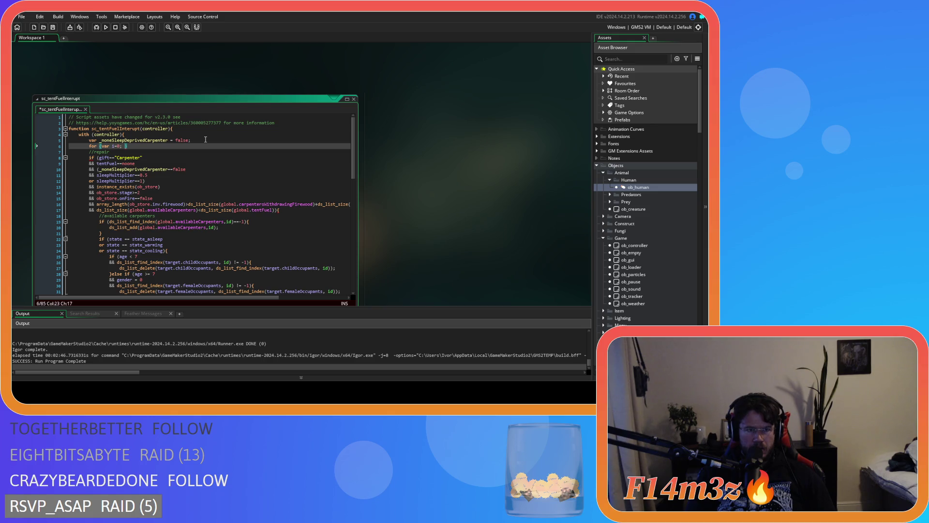
{"action": "type", "text": "i<"}
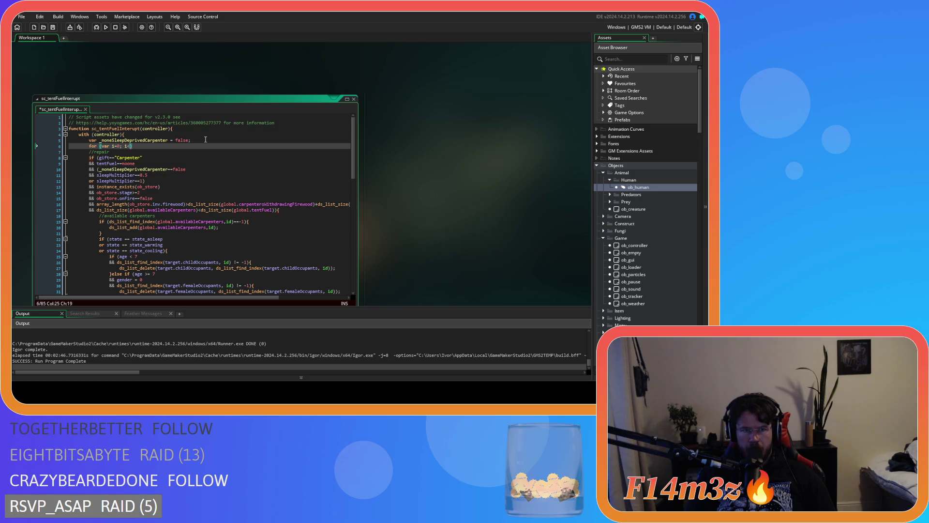
{"action": "type", "text": "ds_l"}
{"action": "type", "text": "ist_s"}
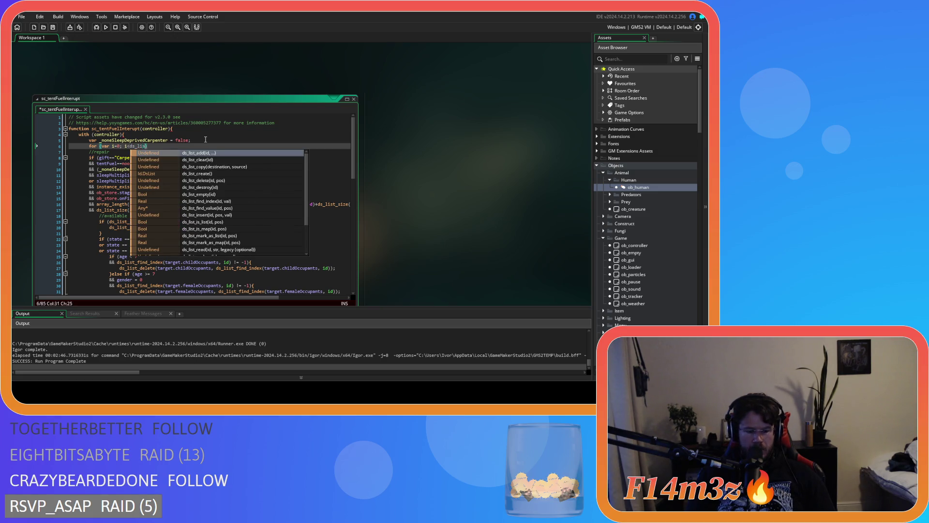
{"action": "key", "text": "Down"}
{"action": "key", "text": "Down"}
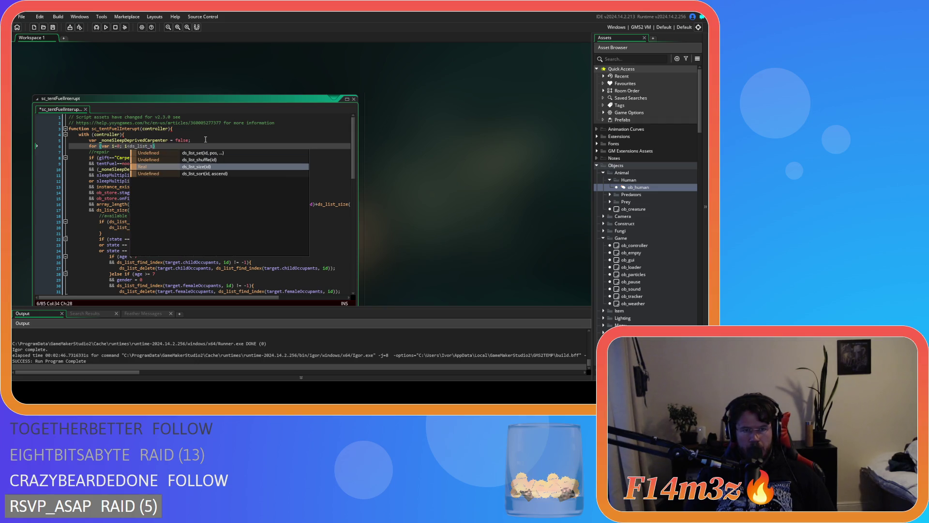
{"action": "key", "text": "Return"}
{"action": "type", "text": "global.carp"}
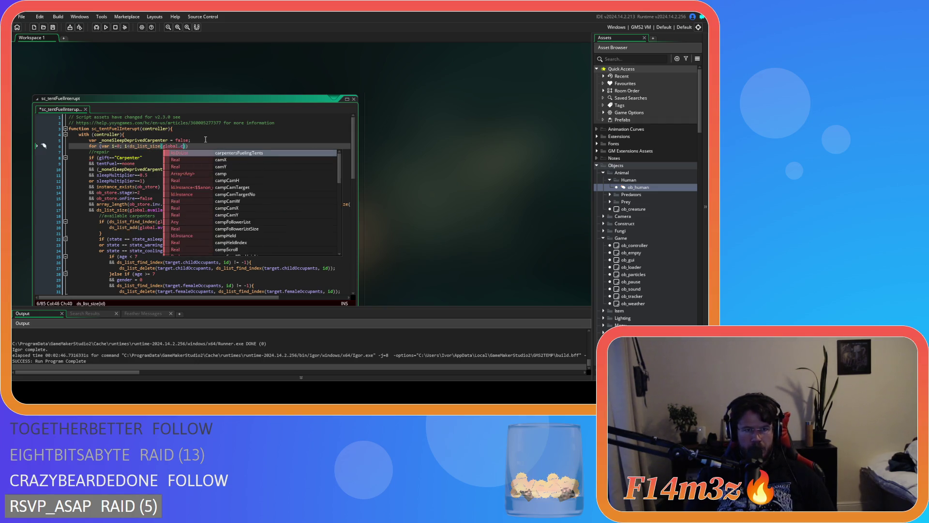
{"action": "key", "text": "Down"}
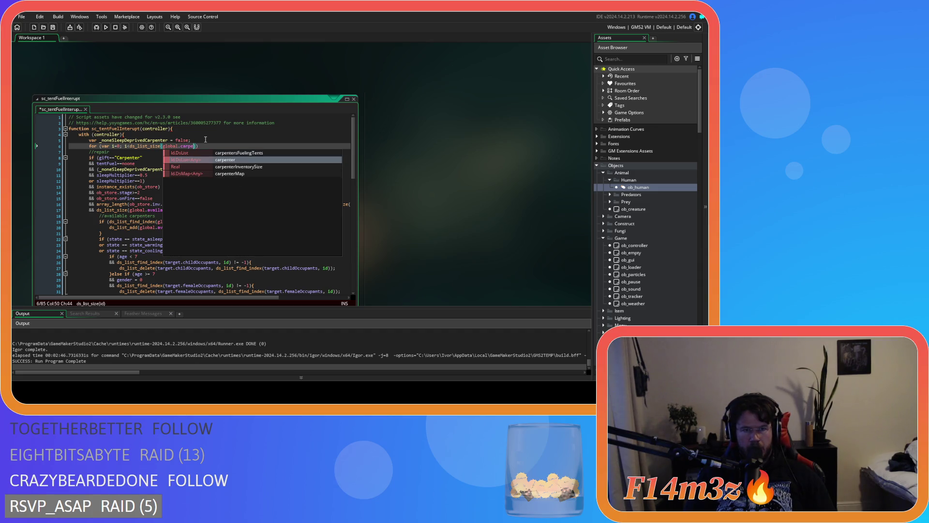
{"action": "key", "text": "Return"}
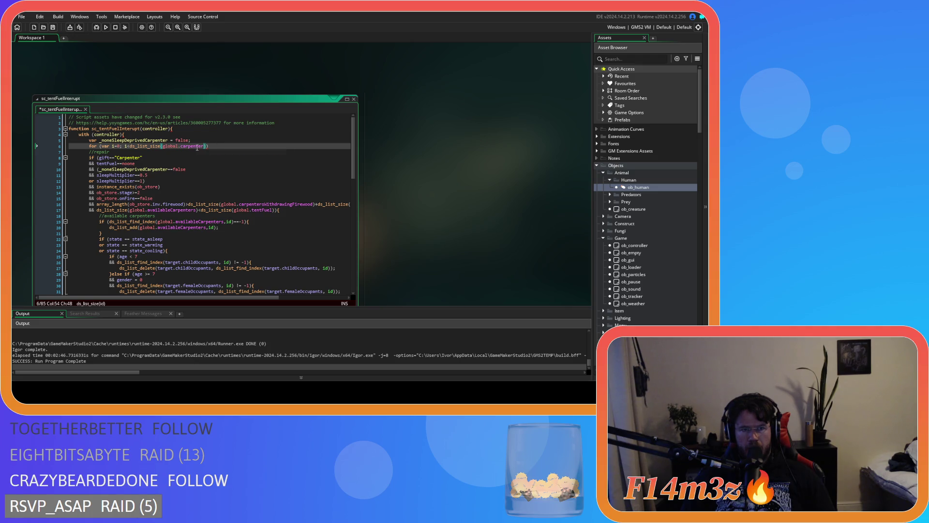
{"action": "type", "text": ")"}
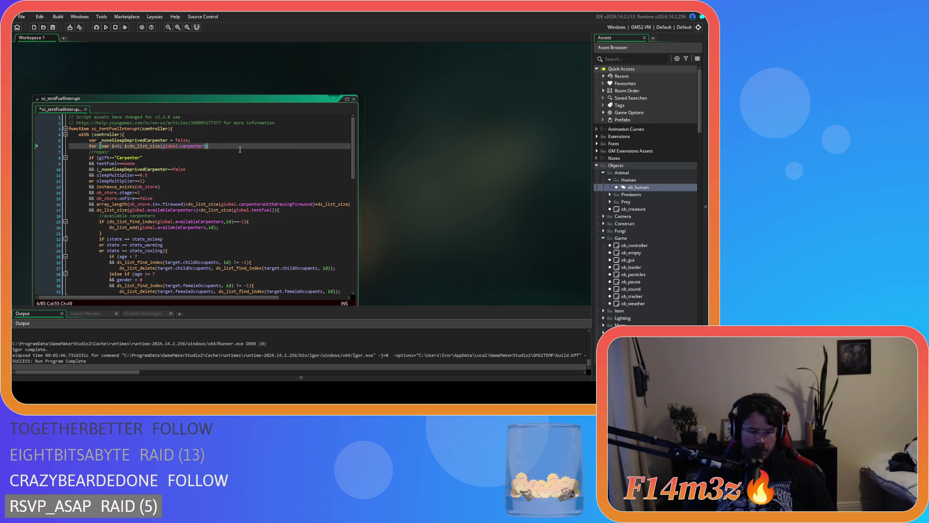
{"action": "type", "text": "; i++"}
{"action": "key", "text": "End"}
{"action": "key", "text": "Return"}
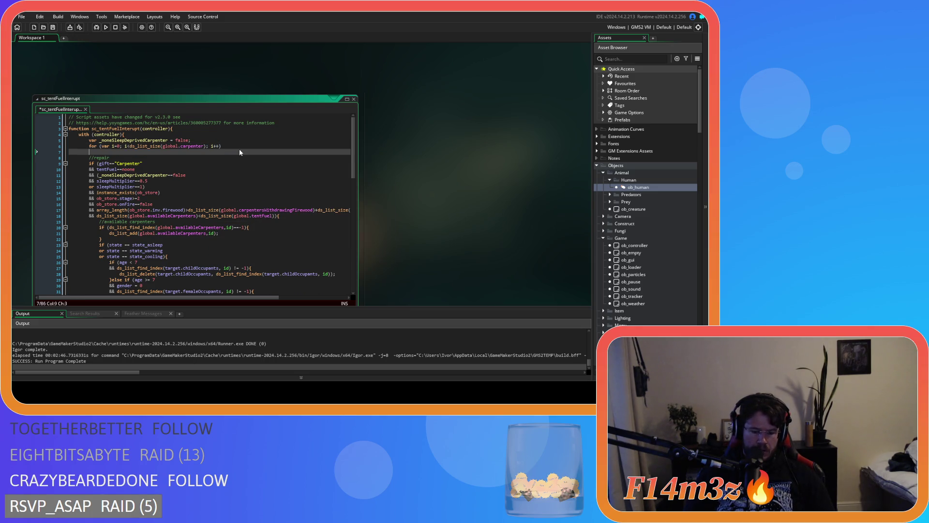
Open the for loop's body with a curly brace.
{"action": "key", "text": "BackSpace"}
{"action": "key", "text": "BackSpace"}
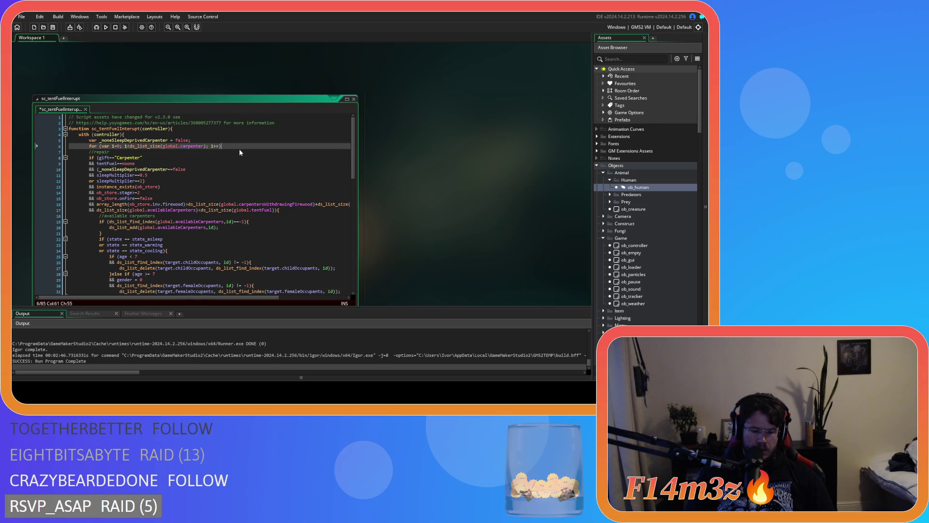
{"action": "type", "text": "{"}
{"action": "key", "text": "Return"}
{"action": "key", "text": "Return"}
Cache the list size as var _len = ds_list_size(global.carpenter); above the loop.
{"action": "left_click", "coordinate": [211, 140]}
{"action": "key", "text": "Return"}
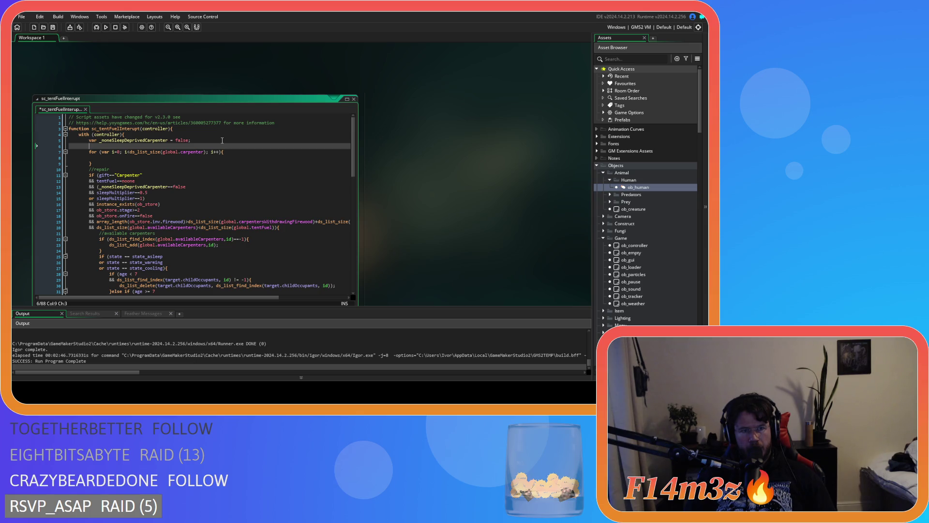
{"action": "type", "text": "var _len ="}
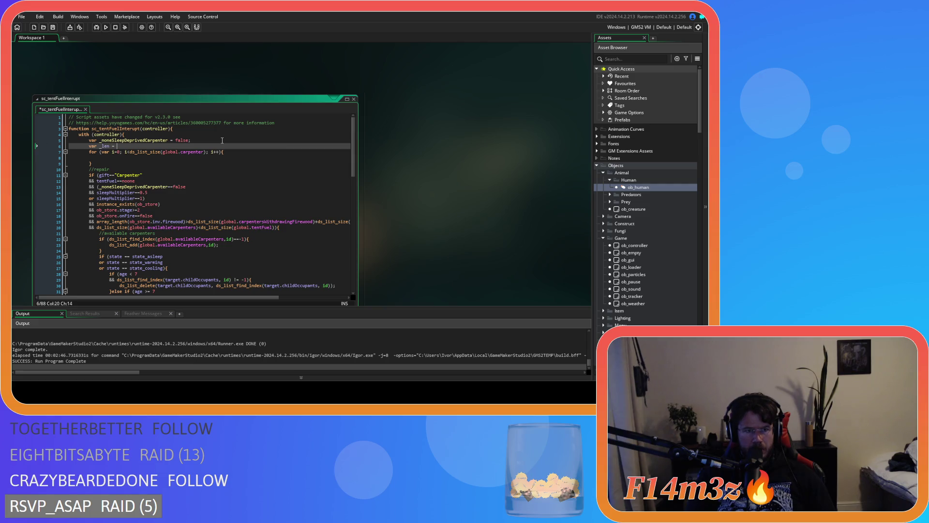
{"action": "left_click", "coordinate": [208, 152]}
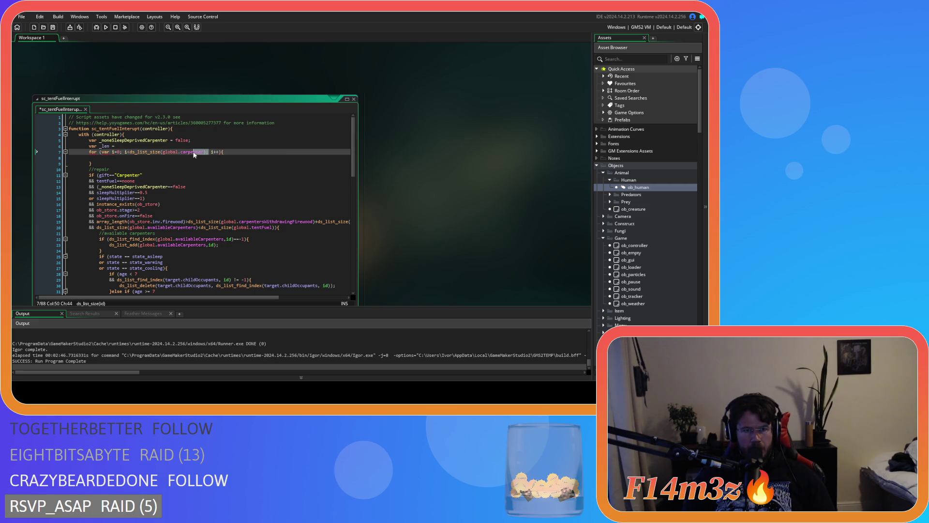
{"action": "left_click_drag", "start_coordinate": [207, 152], "coordinate": [139, 154]}
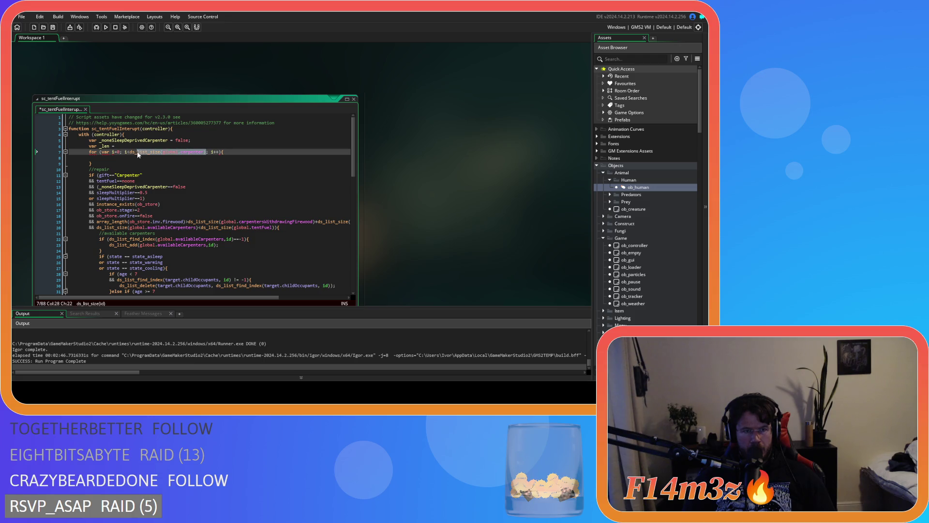
{"action": "key", "text": "ctrl+c"}
{"action": "left_click", "coordinate": [125, 146]}
{"action": "key", "text": "ctrl+v"}
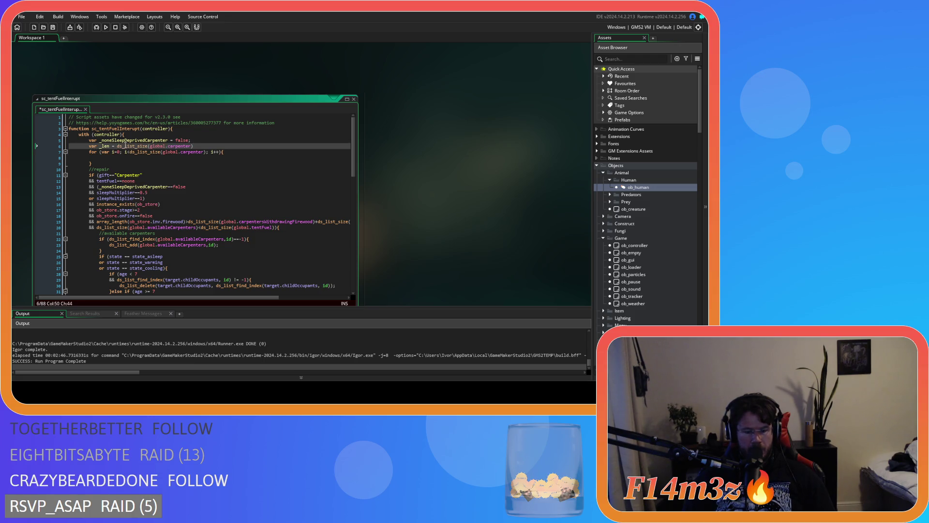
{"action": "type", "text": ";"}
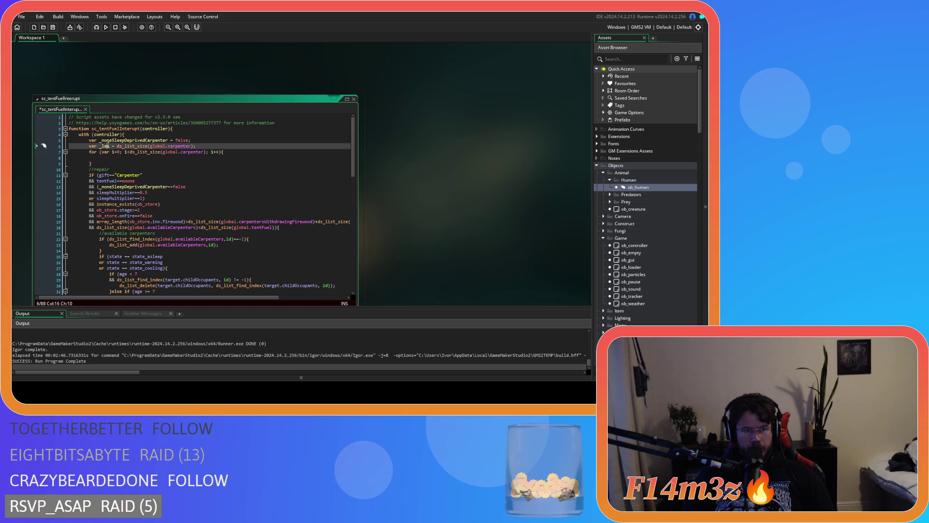
Use _len in the loop condition and paste the carpenter sleep-check block inside the loop.
{"action": "left_click", "coordinate": [129, 152]}
{"action": "left_click_drag", "start_coordinate": [130, 152], "coordinate": [205, 154]}
{"action": "type", "text": "_len"}
{"action": "left_click", "coordinate": [218, 151]}
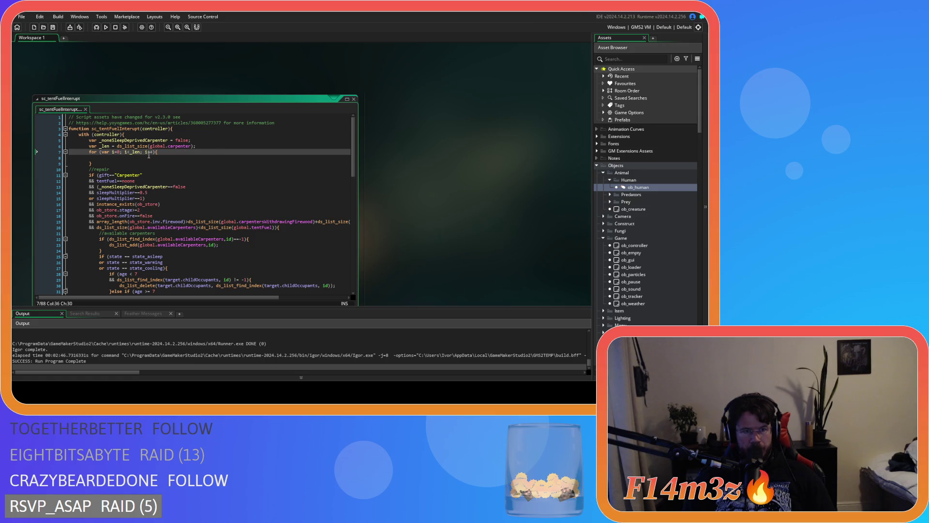
{"action": "key", "text": "Down"}
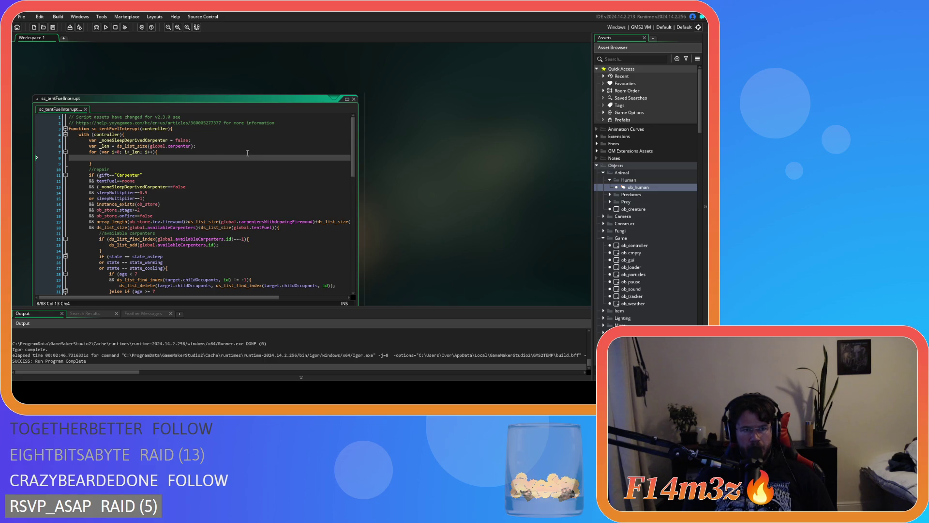
{"action": "key", "text": "ctrl+v"}
{"action": "left_click", "coordinate": [234, 199]}
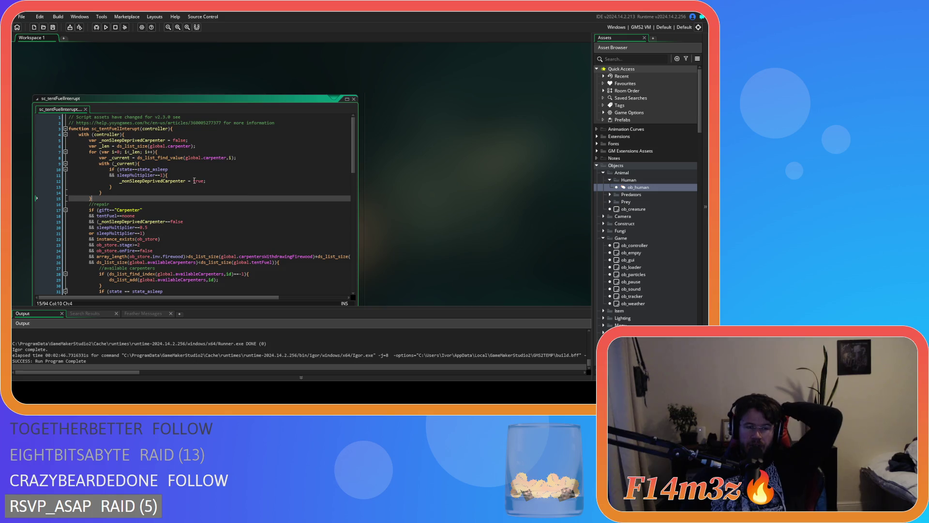
Review the pasted block's state_asleep check and its _noneSleepDeprivedCarpenter = true assignment.
{"action": "left_click", "coordinate": [247, 181]}
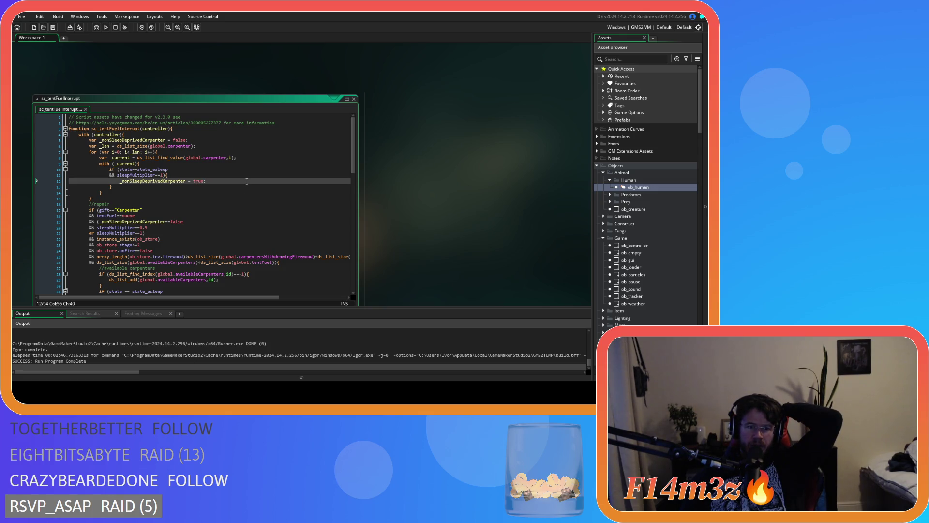
{"action": "left_click", "coordinate": [187, 170]}
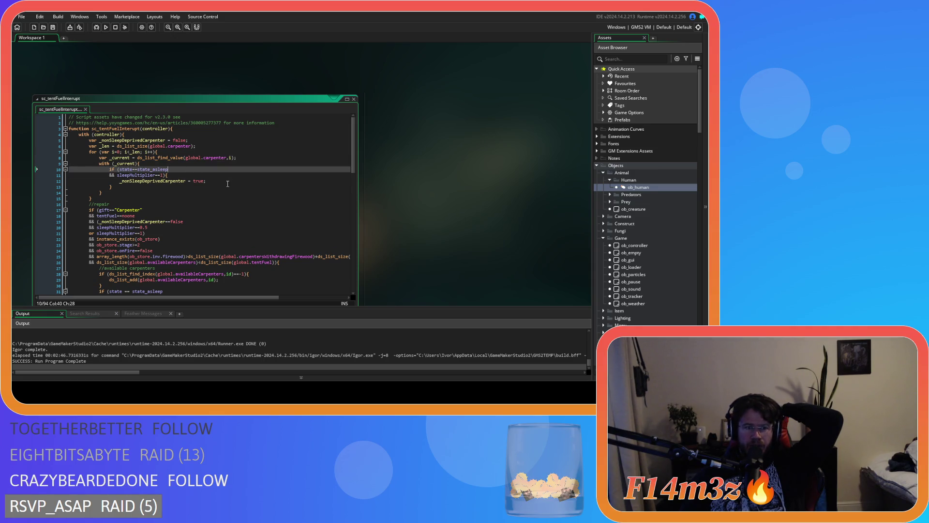
{"action": "left_click", "coordinate": [216, 184]}
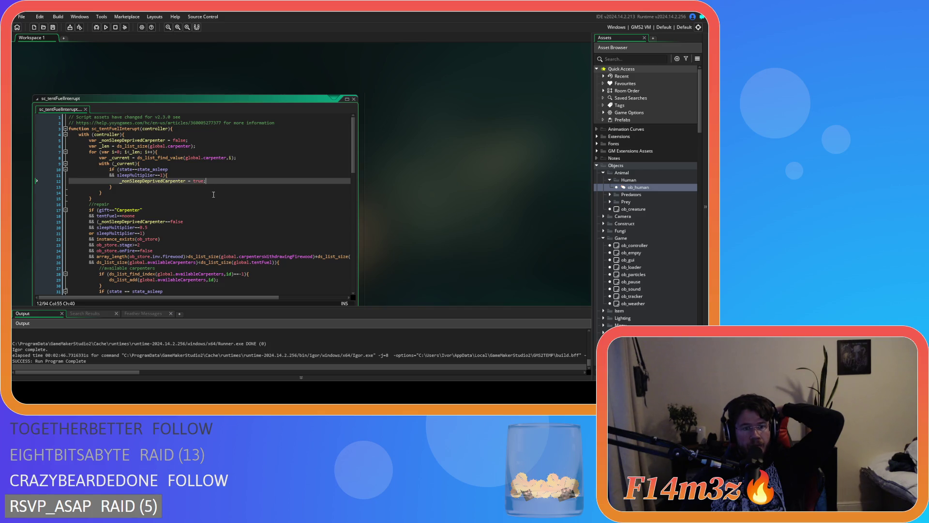
Review the sleep-deprived carpenter and cooling-state repair conditions, then build and run with F5.
{"action": "mouse_move", "coordinate": [137, 223]}
{"action": "left_mouse_down"}
{"action": "mouse_move", "coordinate": [196, 223]}
{"action": "mouse_move", "coordinate": [95, 227]}
{"action": "mouse_move", "coordinate": [216, 272]}
{"action": "left_mouse_up"}
{"action": "scroll", "coordinate": [166, 234], "scroll_direction": "down", "scroll_amount": 2}
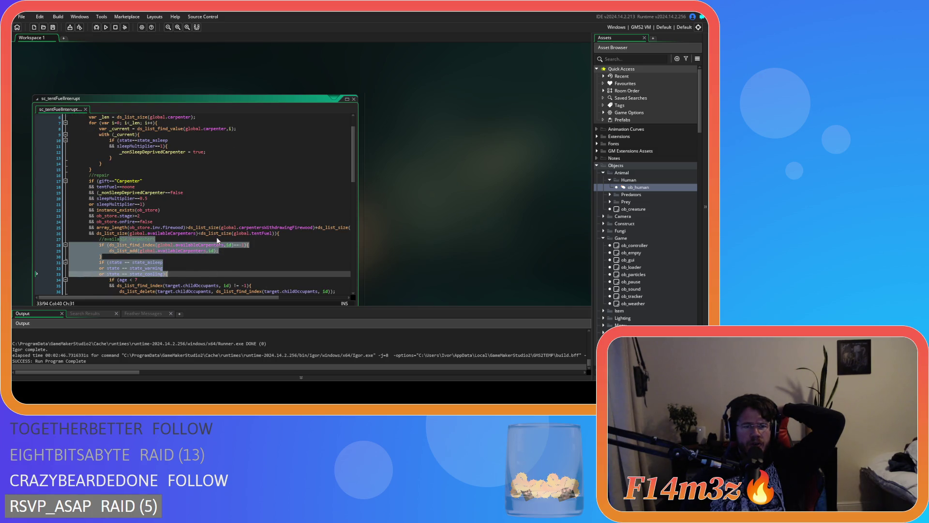
{"action": "left_click", "coordinate": [203, 209]}
{"action": "left_click_drag", "start_coordinate": [168, 274], "coordinate": [211, 285]}
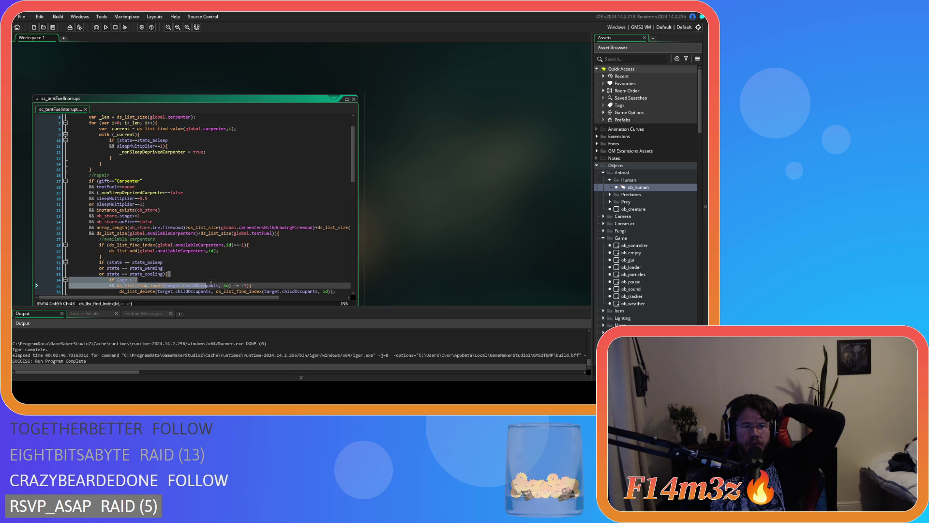
{"action": "left_click", "coordinate": [218, 188]}
{"action": "left_click", "coordinate": [212, 197]}
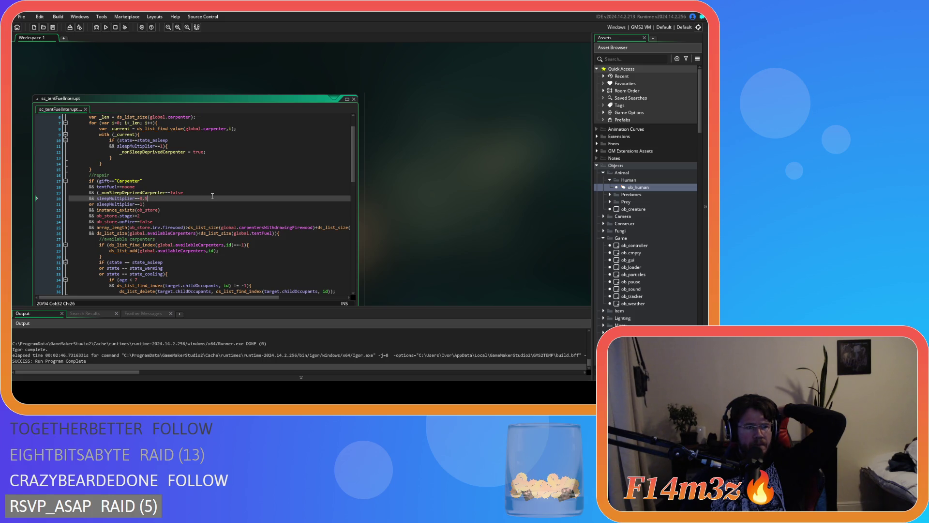
{"action": "scroll", "coordinate": [213, 196], "scroll_direction": "up", "scroll_amount": 2}
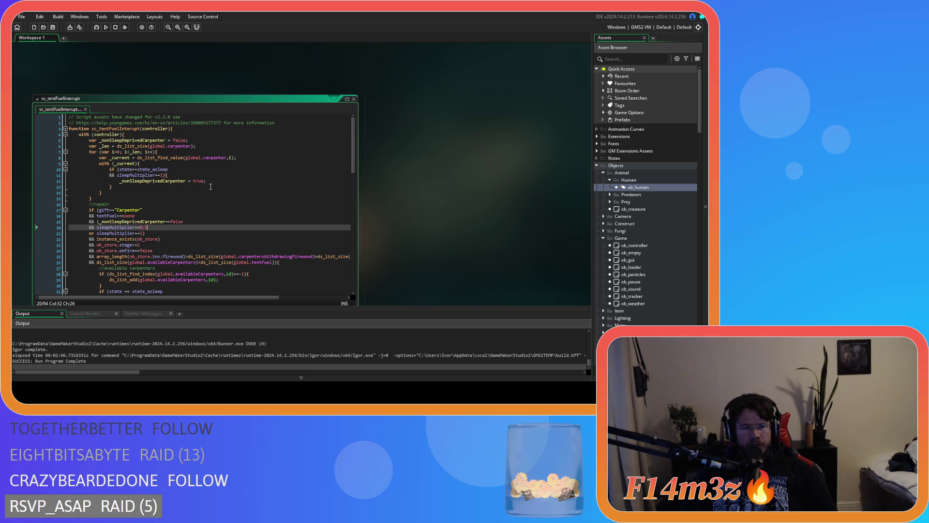
{"action": "key", "text": "F5"}
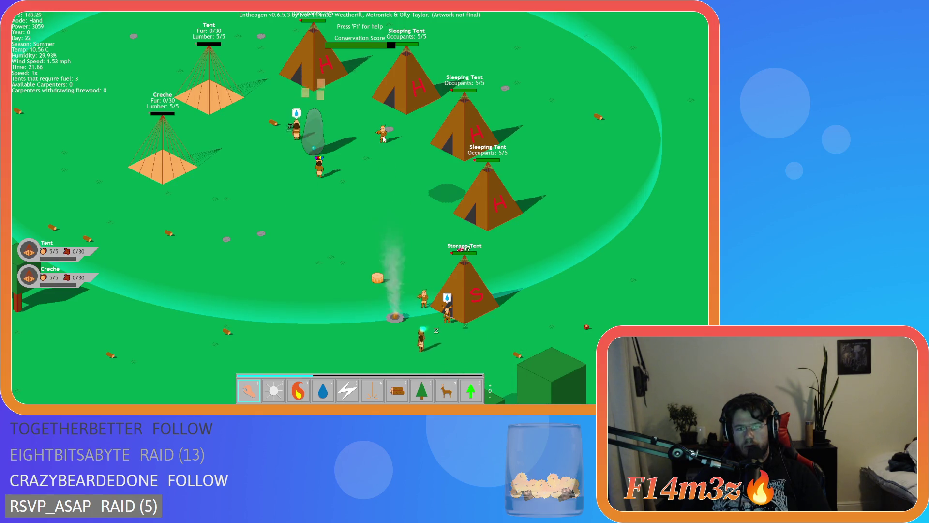
Inspect a villager in the Tribe overview, close it, and move a villager near the Creche.
{"action": "left_click", "coordinate": [379, 136]}
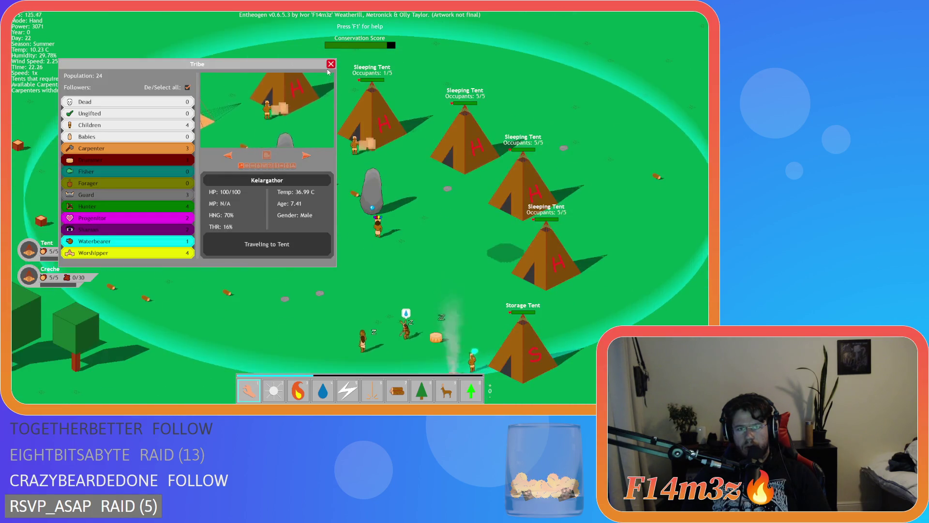
{"action": "left_click", "coordinate": [331, 65]}
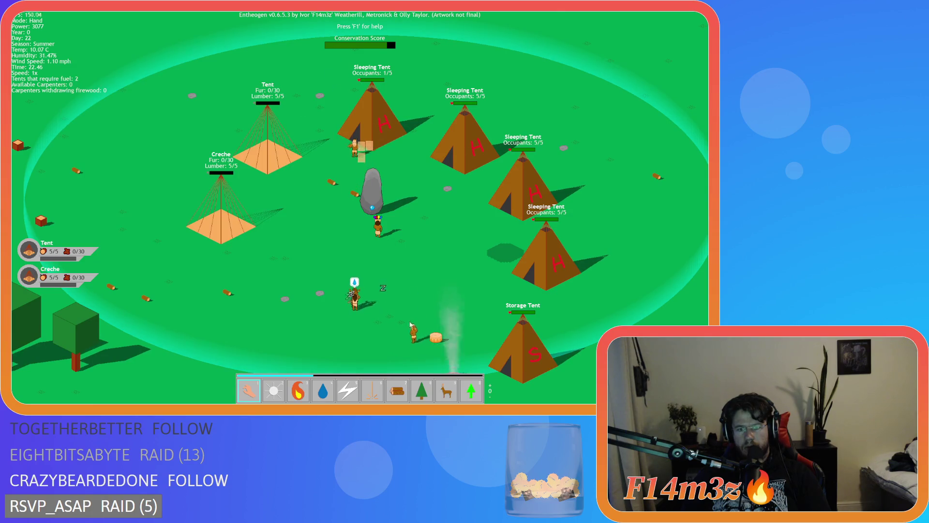
{"action": "mouse_move", "coordinate": [273, 202]}
{"action": "left_mouse_down"}
{"action": "mouse_move", "coordinate": [327, 221]}
{"action": "mouse_move", "coordinate": [317, 231]}
{"action": "left_mouse_up"}
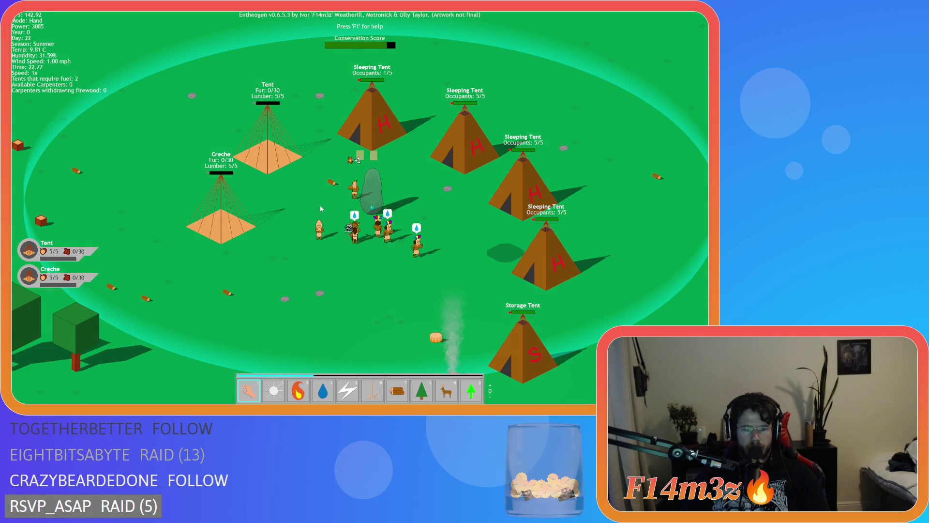
Quickload the camp, spawn firewood logs on the map, pan around, and quickload again.
{"action": "key", "text": "F9"}
{"action": "key", "text": "7"}
{"action": "left_click", "coordinate": [361, 263]}
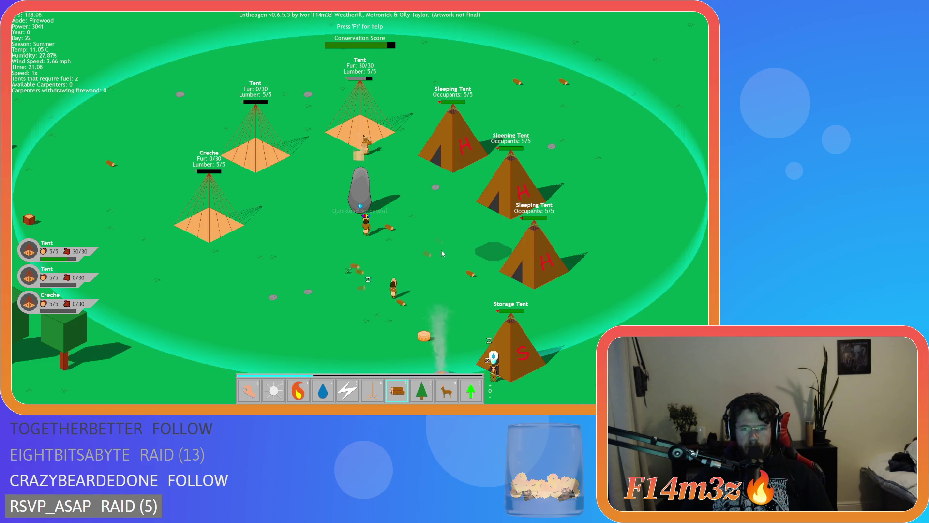
{"action": "key", "text": "1"}
{"action": "key", "text": "s"}
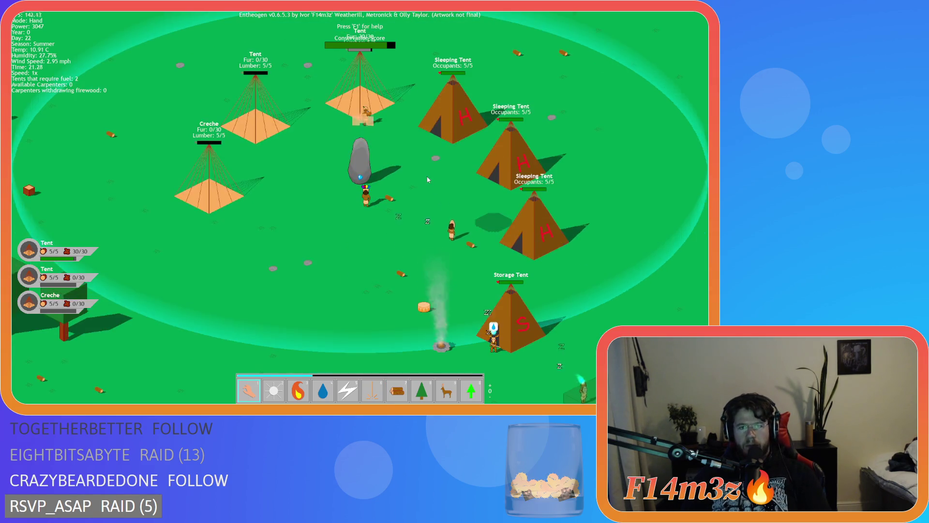
{"action": "key", "text": "d"}
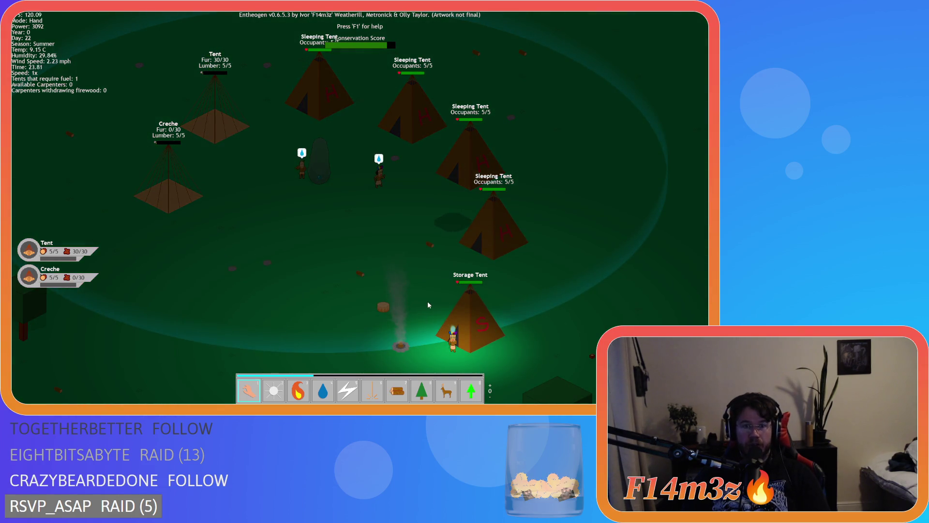
{"action": "key", "text": "F9"}
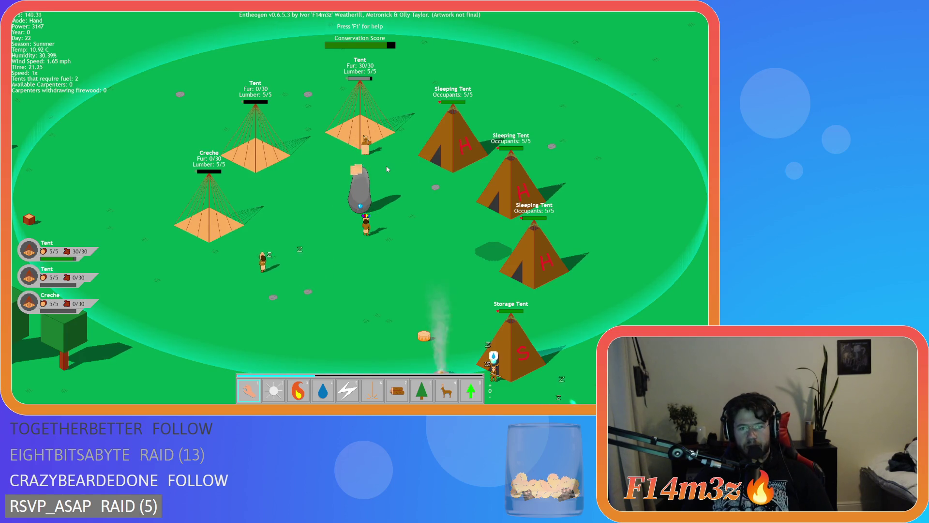
Spawn firewood logs across the map, then reload the quicksave.
{"action": "key", "text": "7"}
{"action": "left_click", "coordinate": [416, 280]}
{"action": "key", "text": "1"}
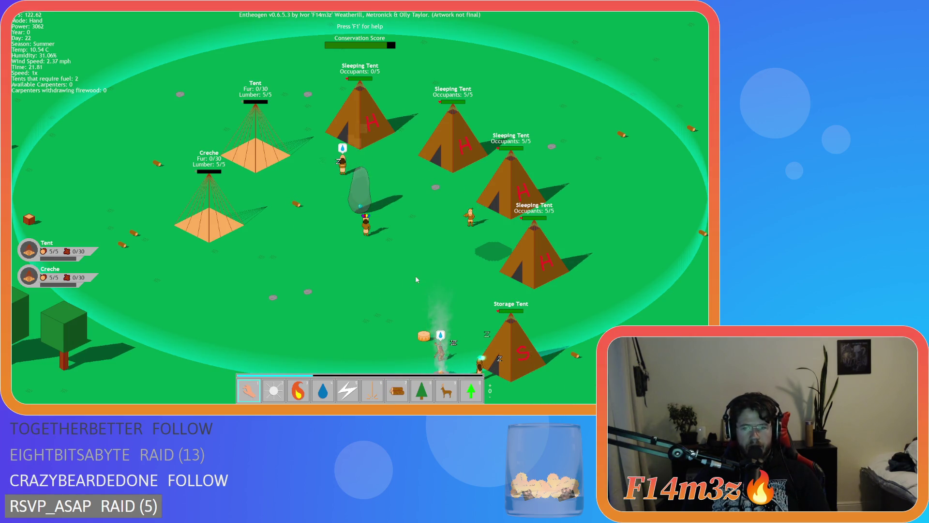
{"action": "key", "text": "F9"}
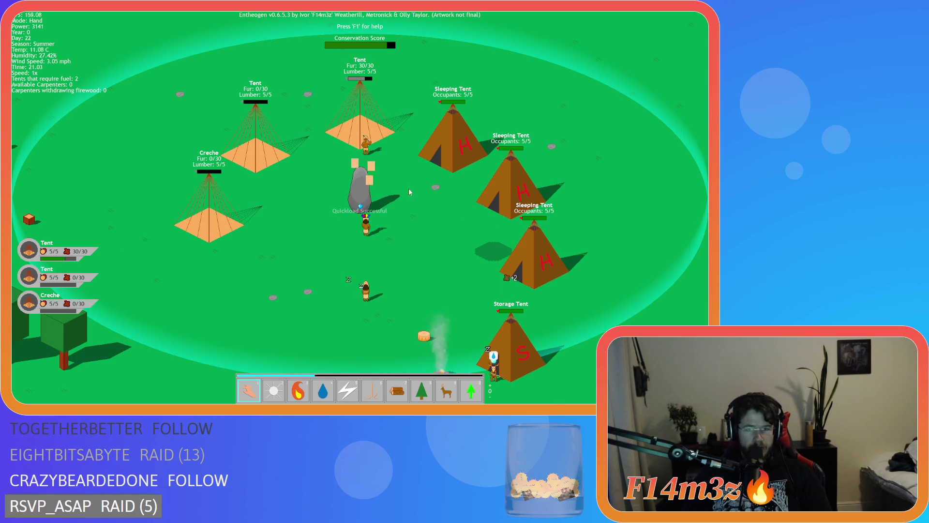
Check the firewood view, pan over the camp, move a villager beside the Creche, and reload.
{"action": "key", "text": "7"}
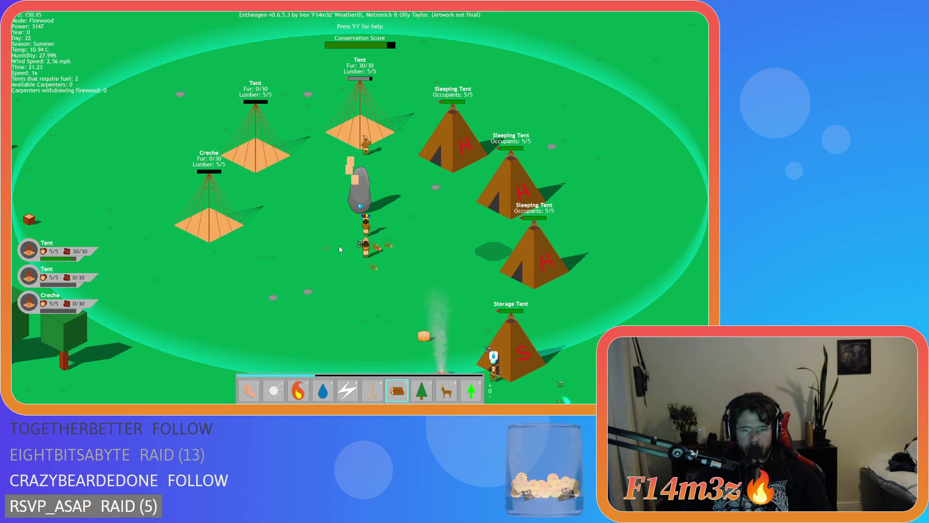
{"action": "key", "text": "1"}
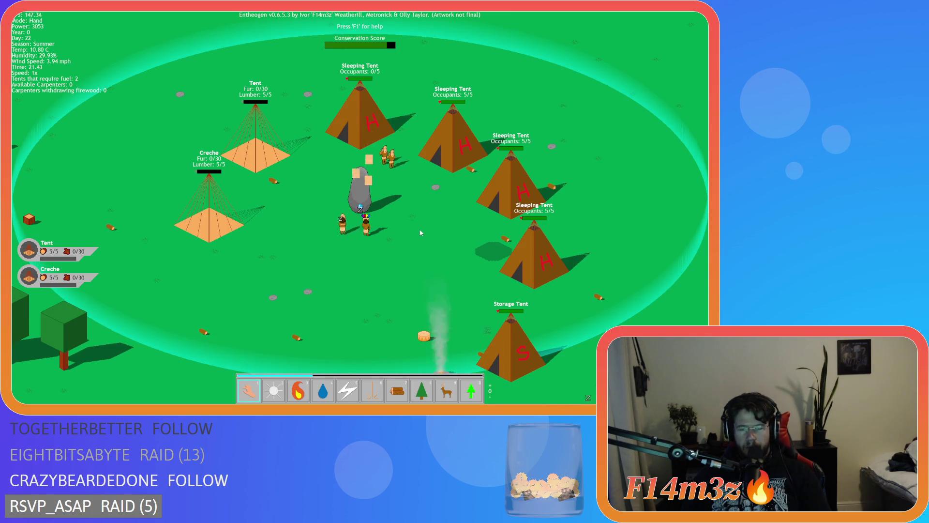
{"action": "mouse_move", "coordinate": [446, 213]}
{"action": "left_mouse_down"}
{"action": "mouse_move", "coordinate": [446, 307]}
{"action": "mouse_move", "coordinate": [439, 245]}
{"action": "mouse_move", "coordinate": [431, 307]}
{"action": "mouse_move", "coordinate": [425, 201]}
{"action": "mouse_move", "coordinate": [415, 244]}
{"action": "mouse_move", "coordinate": [424, 247]}
{"action": "left_mouse_up"}
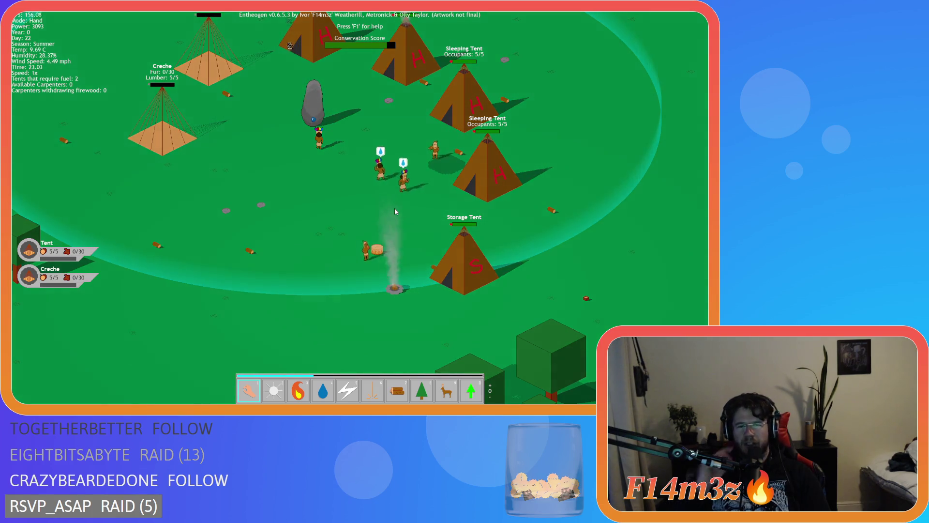
{"action": "key", "text": "w"}
{"action": "key", "text": "a"}
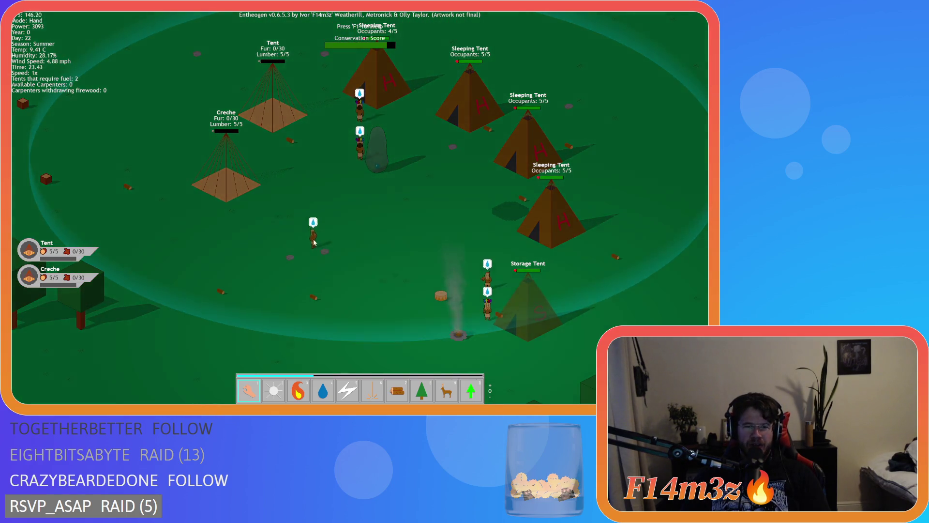
{"action": "left_click_drag", "start_coordinate": [314, 229], "coordinate": [274, 158]}
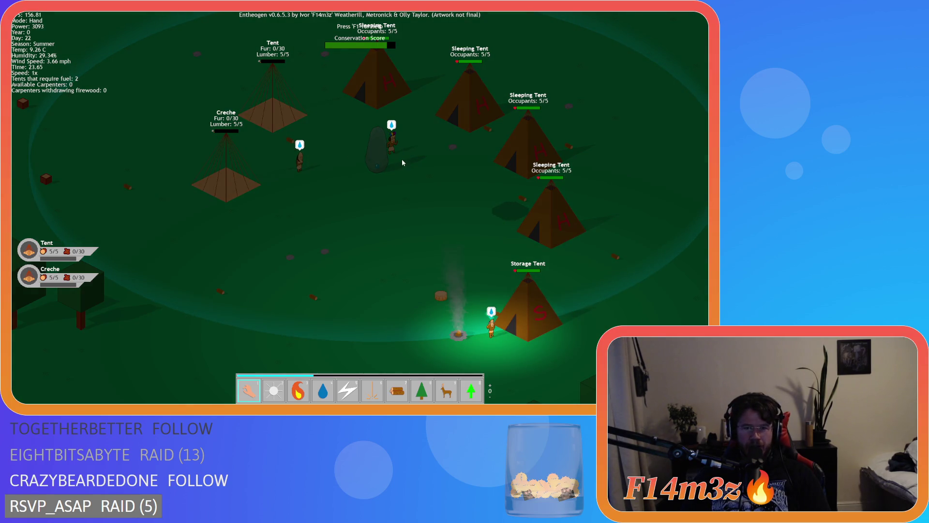
{"action": "key", "text": "F9"}
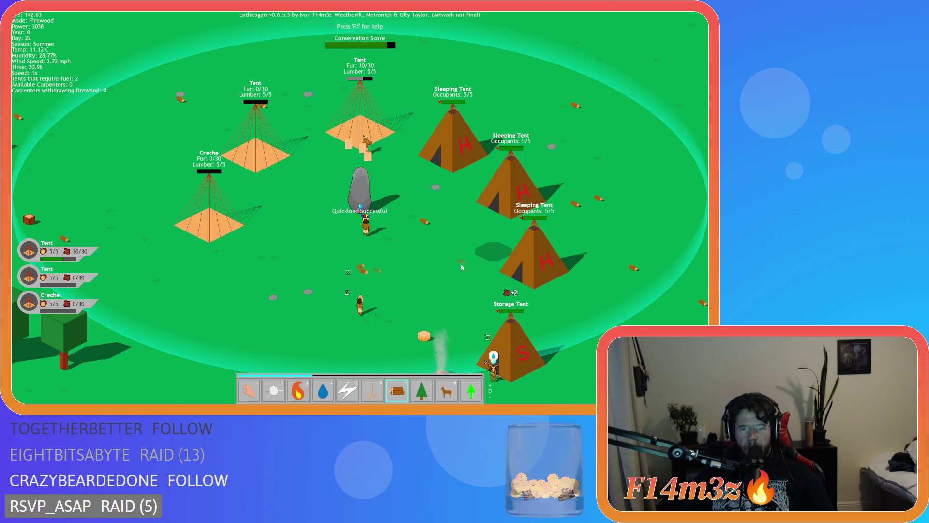
Pan the camera around the sleeping tents, storage tent, campfire and creche through the night.
{"action": "key", "text": "1"}
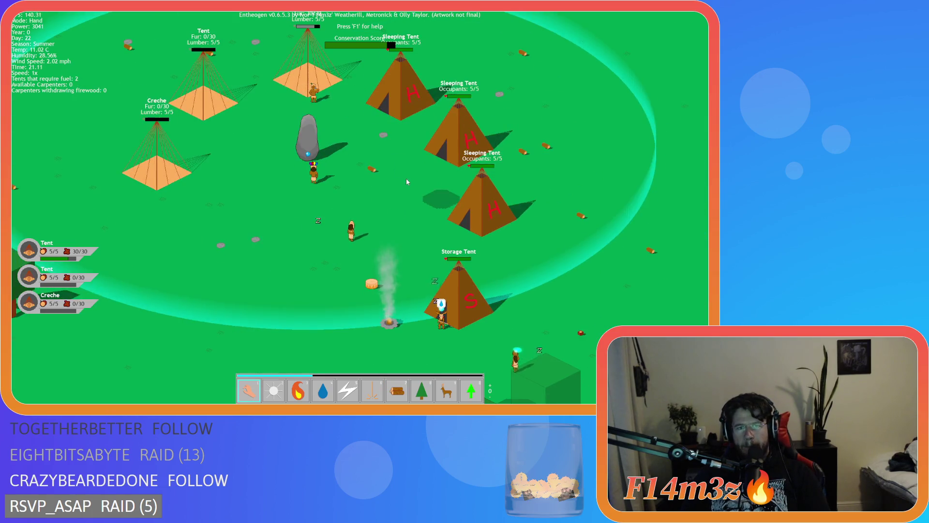
{"action": "key", "text": "w"}
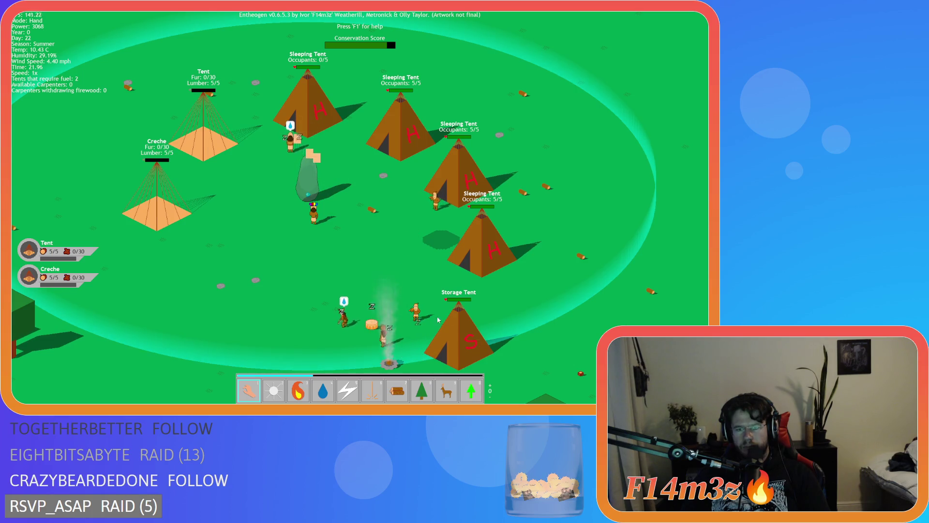
{"action": "key", "text": "s"}
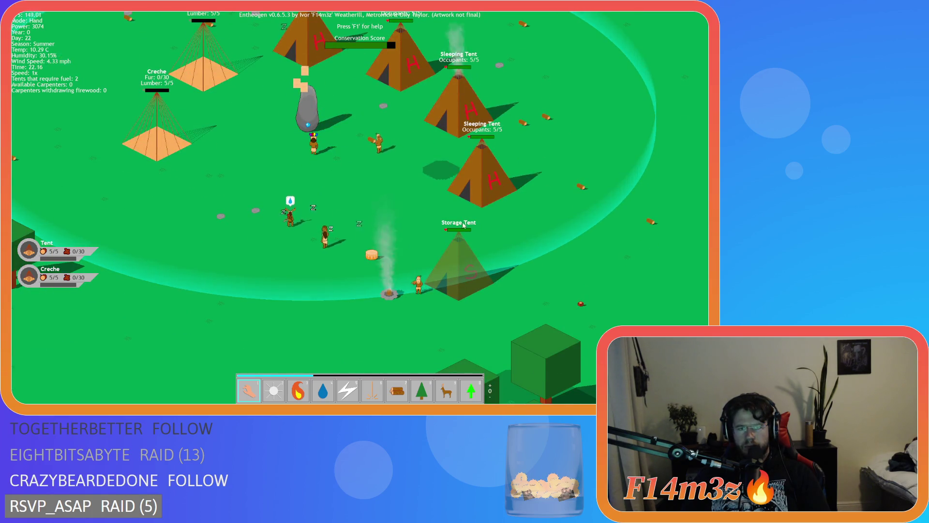
{"action": "key", "text": "w"}
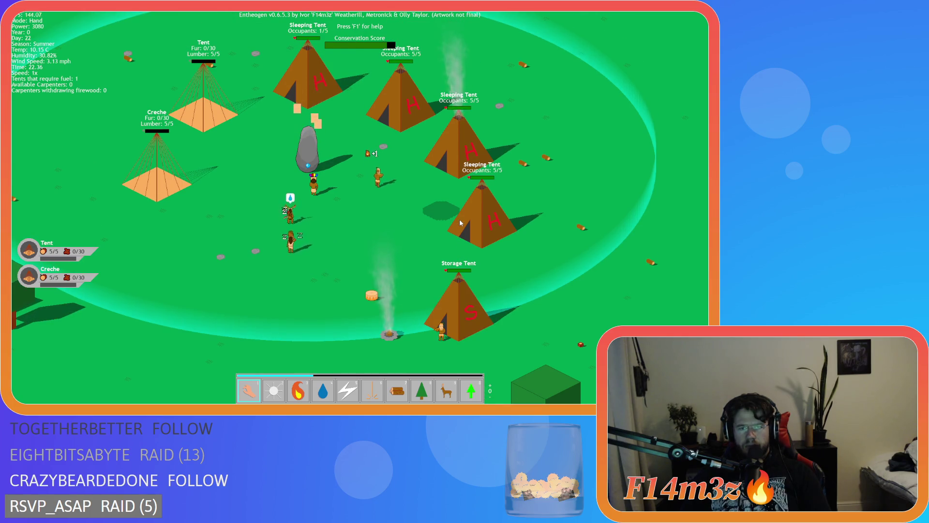
{"action": "key", "text": "w"}
{"action": "key", "text": "a"}
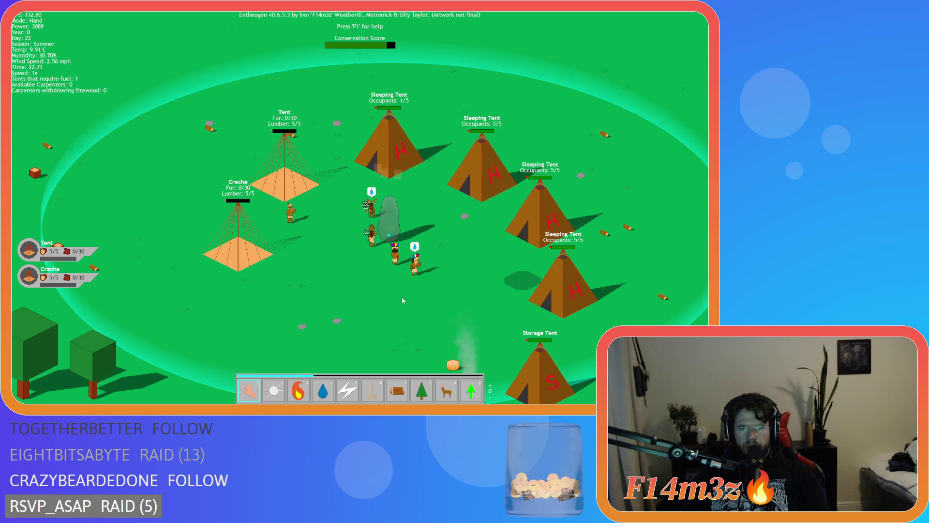
{"action": "key", "text": "s"}
{"action": "key", "text": "d"}
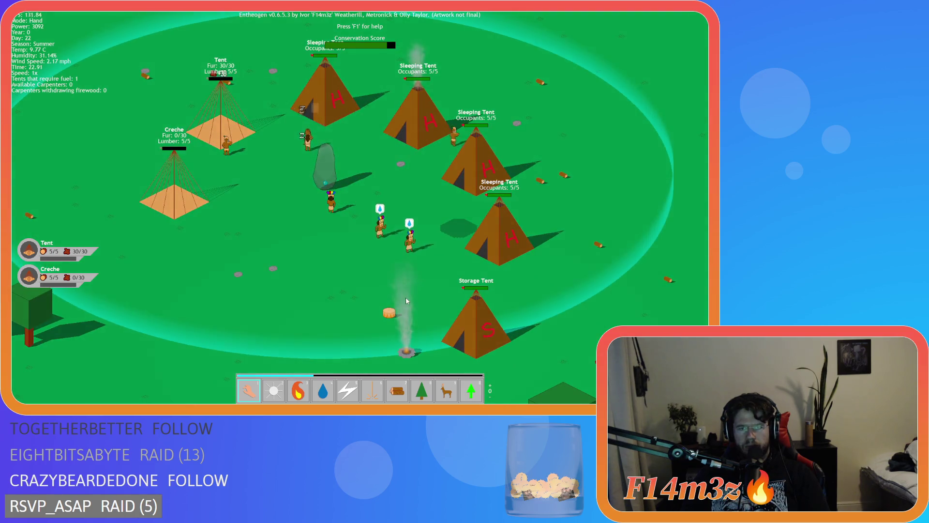
{"action": "key", "text": "w"}
{"action": "key", "text": "d"}
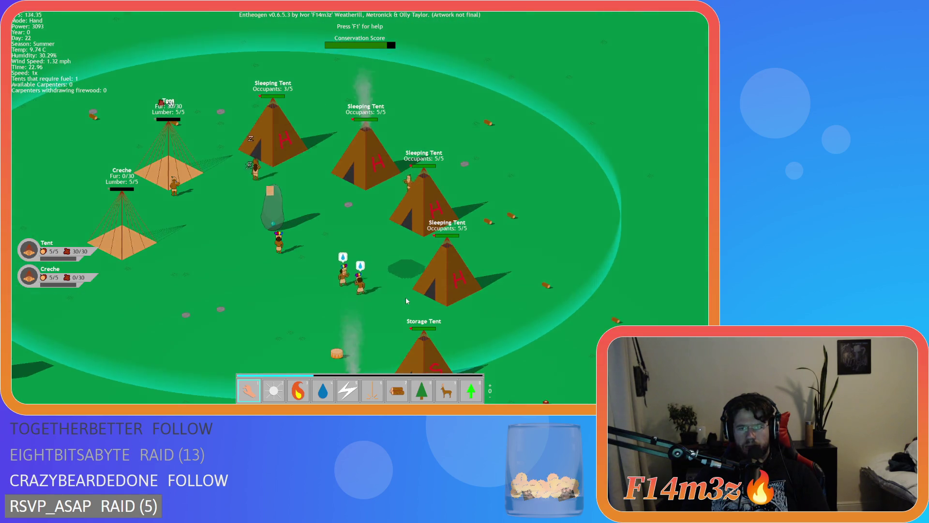
{"action": "key", "text": "s"}
{"action": "key", "text": "a"}
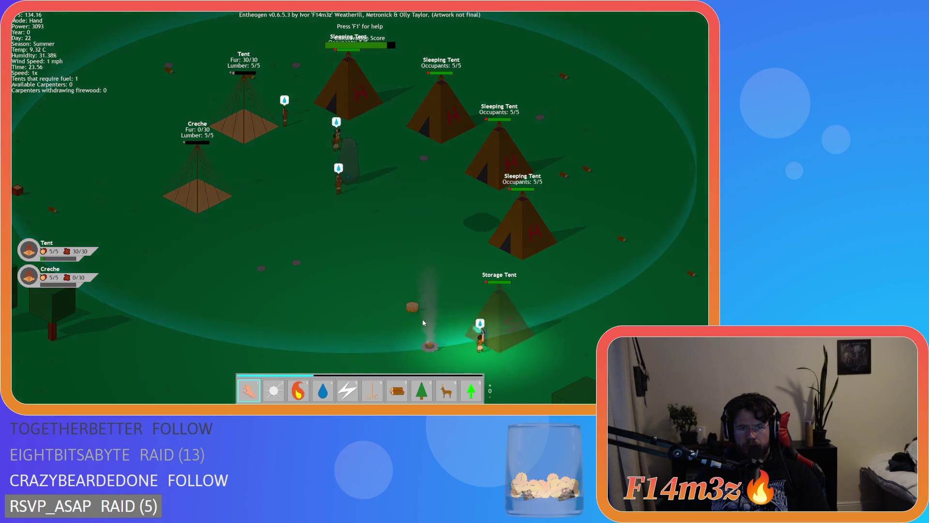
{"action": "key", "text": "d"}
{"action": "key", "text": "s"}
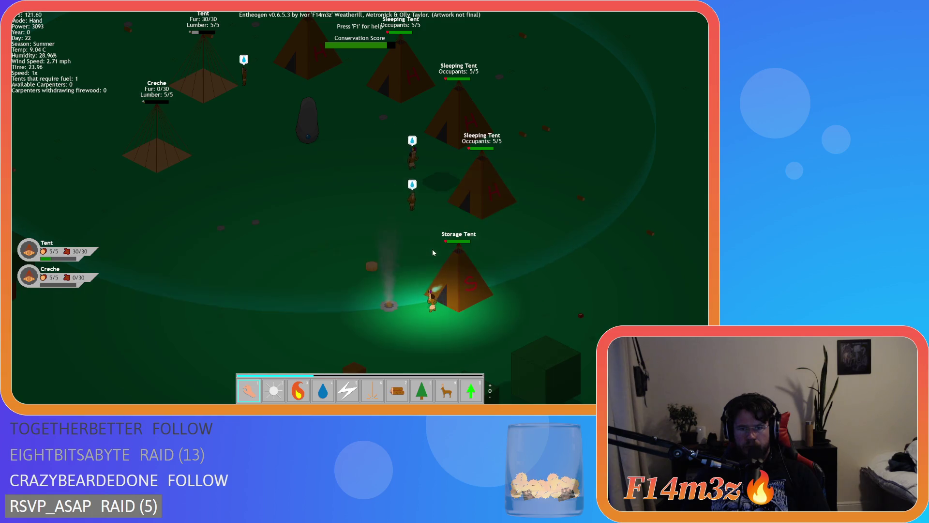
{"action": "key", "text": "w"}
{"action": "key", "text": "a"}
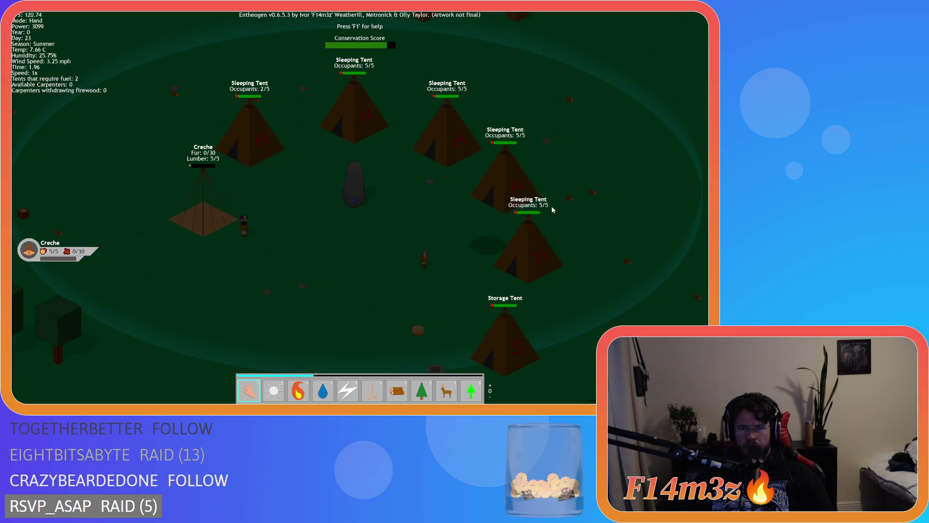
{"action": "key", "text": "d"}
{"action": "key", "text": "w"}
{"action": "key", "text": "a"}
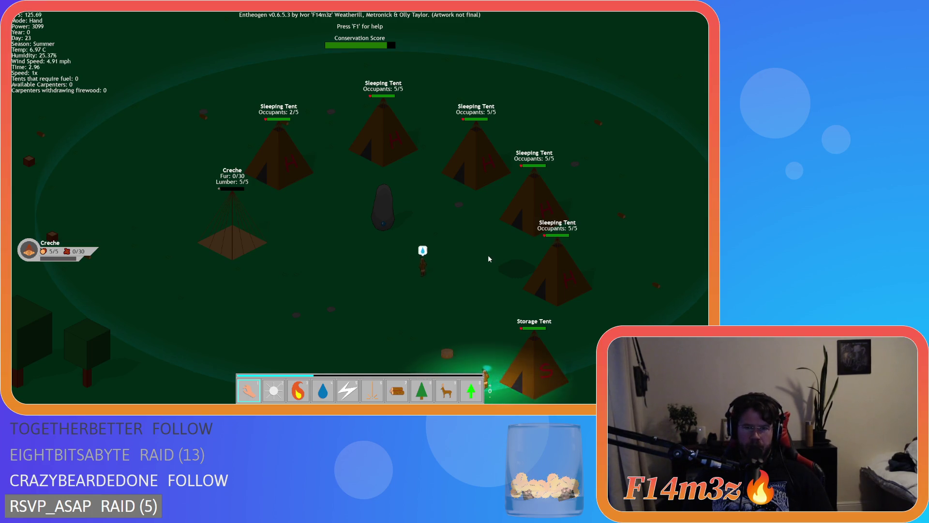
{"action": "key", "text": "s"}
{"action": "key", "text": "d"}
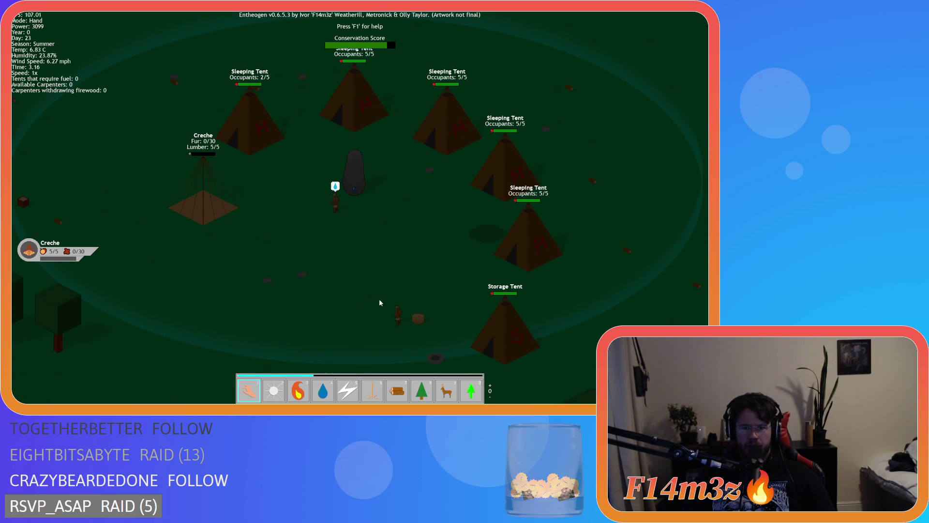
Check villagers in the Tribe overview and stored items in the inventory, then close the overview.
{"action": "key", "text": "t"}
{"action": "key", "text": "a"}
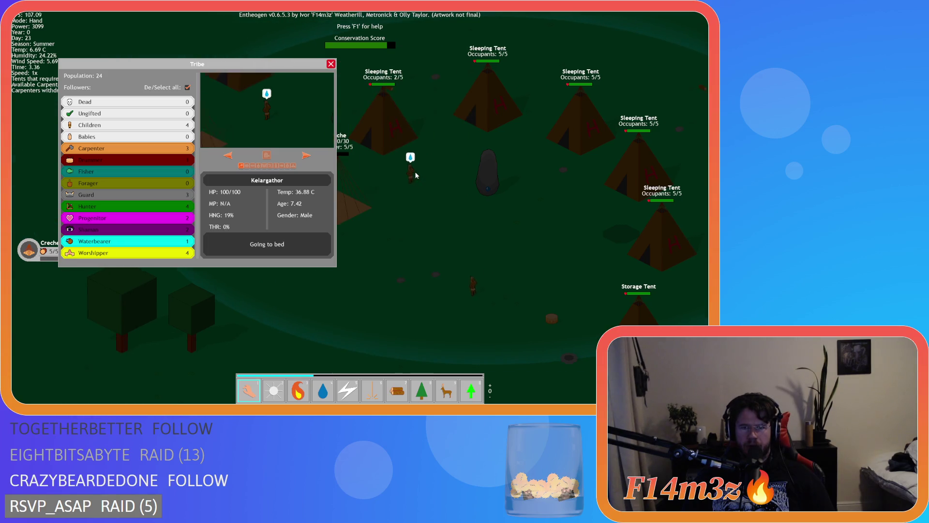
{"action": "key", "text": "w"}
{"action": "key", "text": "d"}
{"action": "key", "text": "t"}
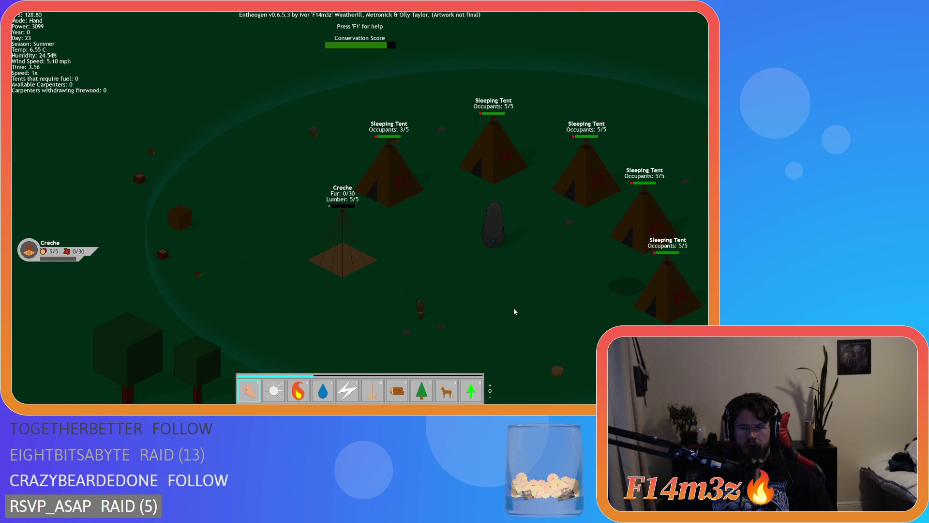
{"action": "key", "text": "i"}
{"action": "key", "text": "i"}
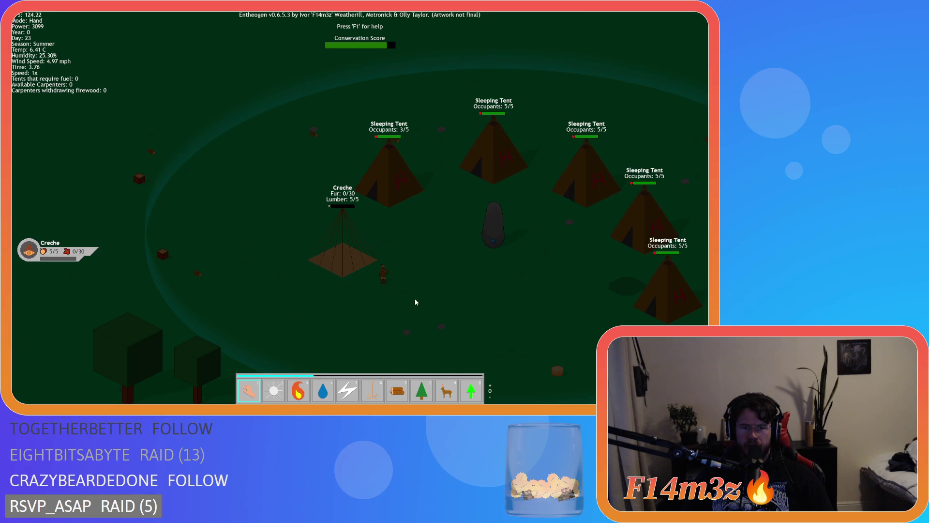
{"action": "key", "text": "t"}
{"action": "key", "text": "w"}
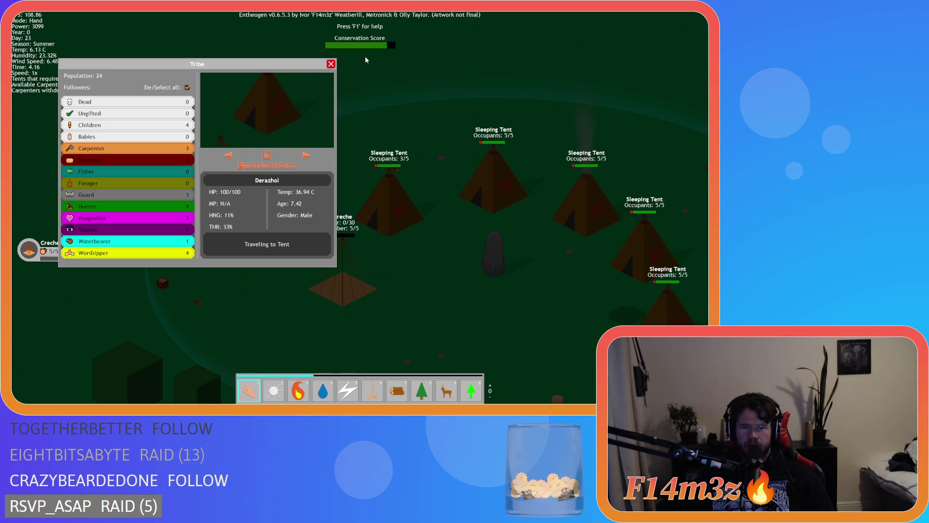
{"action": "left_click", "coordinate": [331, 64]}
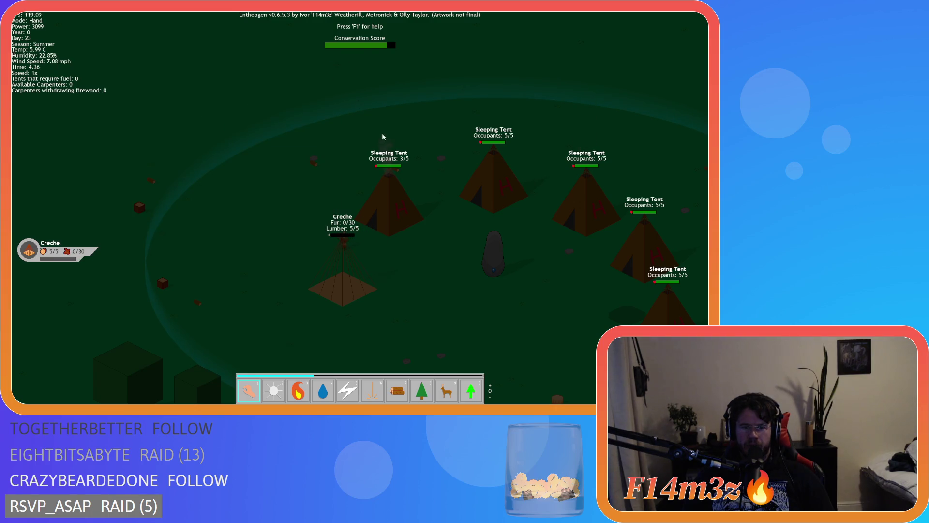
Pan across the camp once more and reload the earlier Day 22 quicksave.
{"action": "key", "text": "s"}
{"action": "key", "text": "d"}
{"action": "key", "text": "s"}
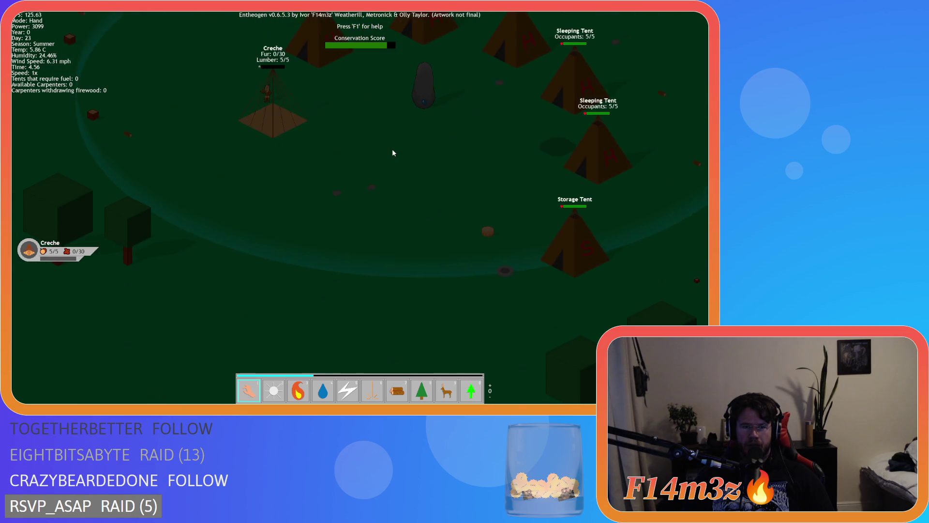
{"action": "key", "text": "d"}
{"action": "key", "text": "w"}
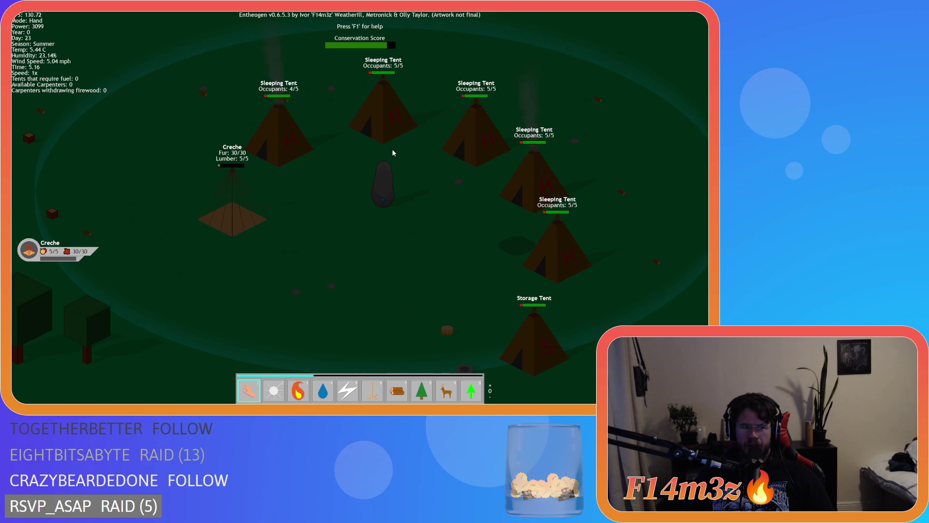
{"action": "key", "text": "d"}
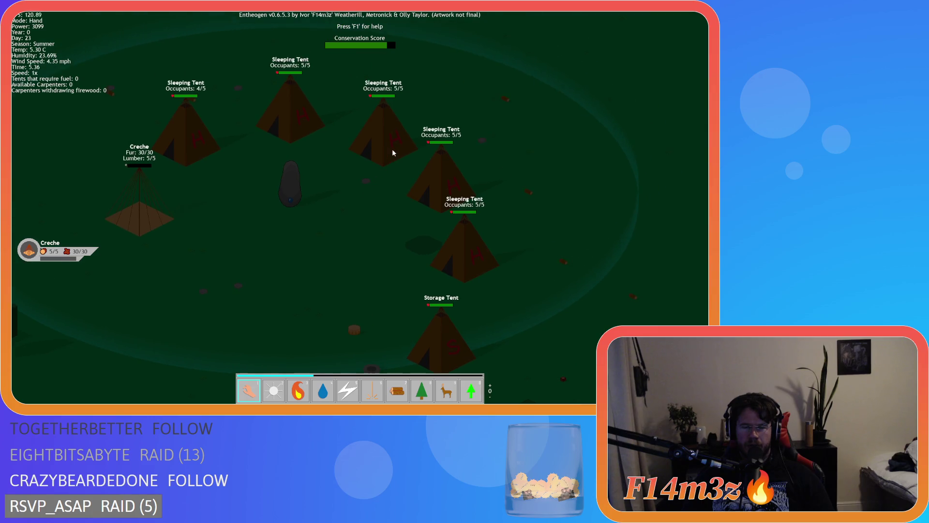
{"action": "key", "text": "a"}
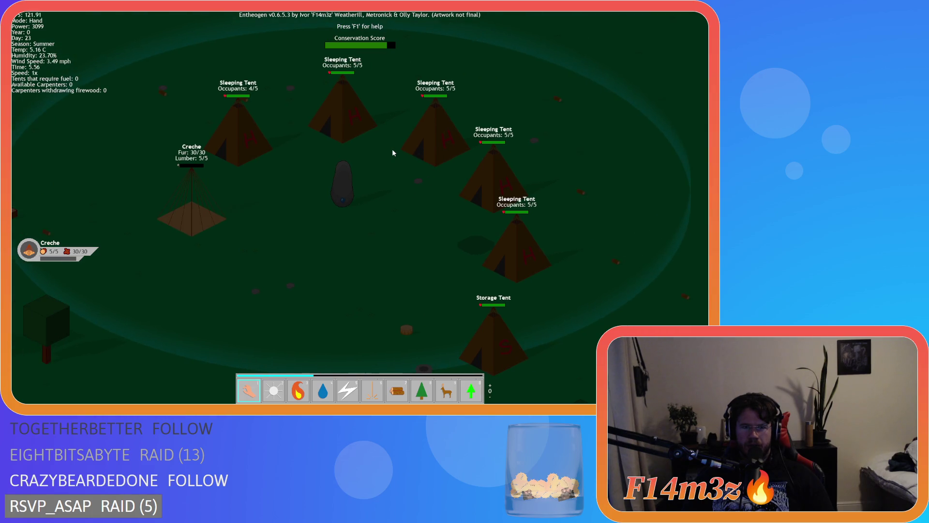
{"action": "key", "text": "s"}
{"action": "key", "text": "a"}
{"action": "key", "text": "a"}
{"action": "key", "text": "w"}
{"action": "key", "text": "d"}
{"action": "key", "text": "s"}
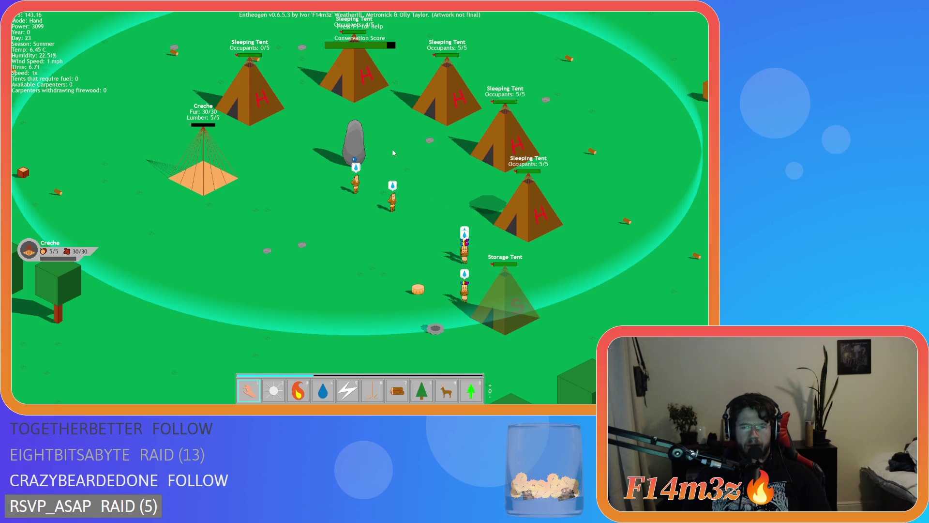
{"action": "key", "text": "F9"}
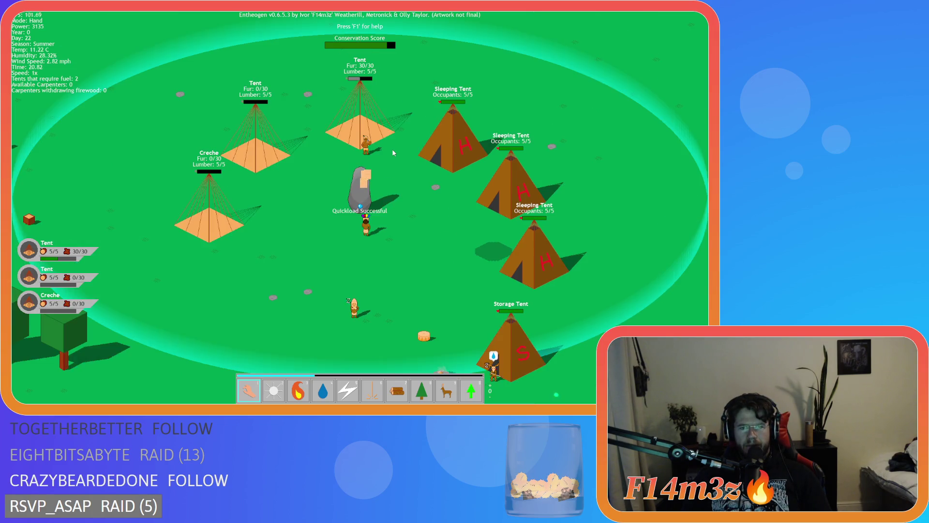
Show where firewood lies, return to Hand mode, and pan around the camp as night passes.
{"action": "key", "text": "7"}
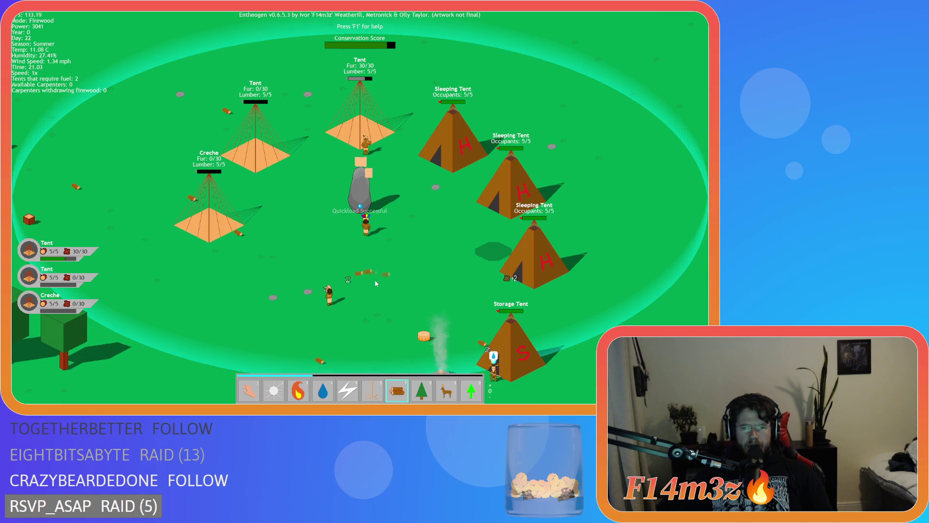
{"action": "key", "text": "1"}
{"action": "key", "text": "s"}
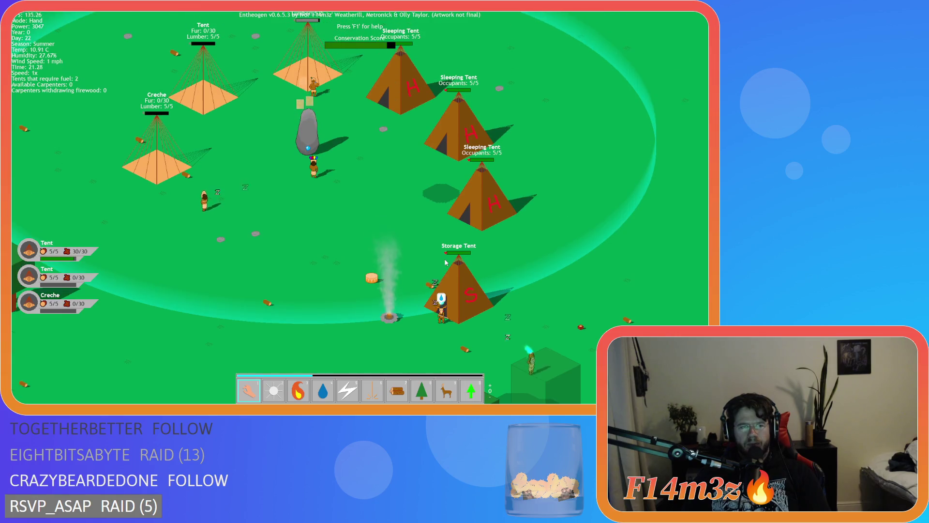
{"action": "key", "text": "w"}
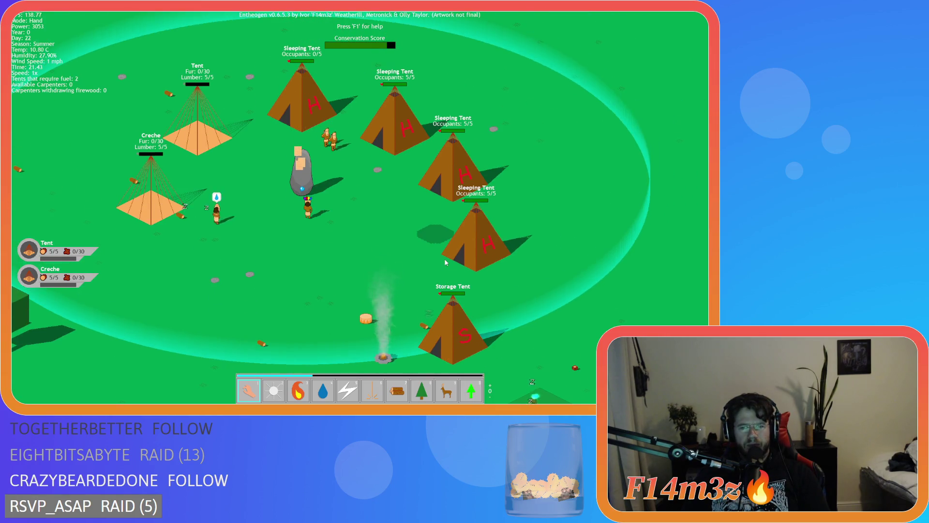
{"action": "key", "text": "s"}
{"action": "key", "text": "w"}
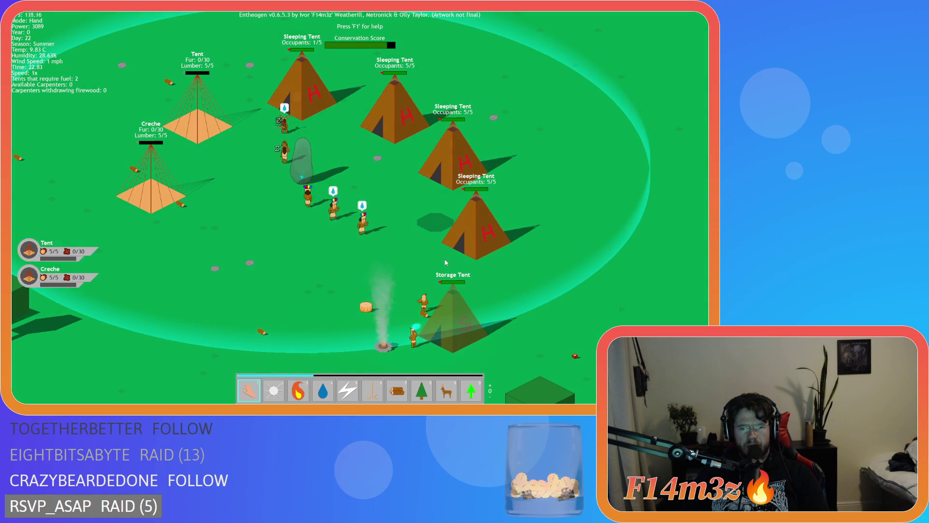
{"action": "key", "text": "w"}
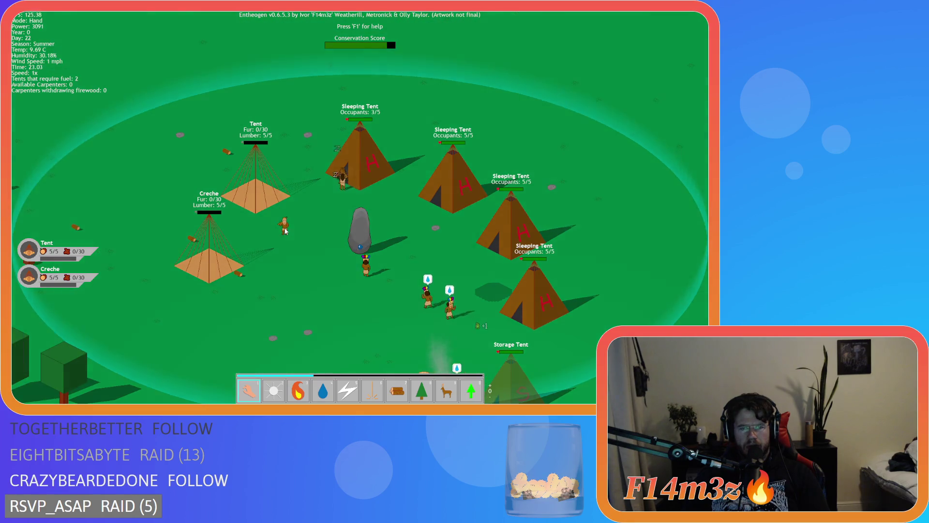
{"action": "key", "text": "s"}
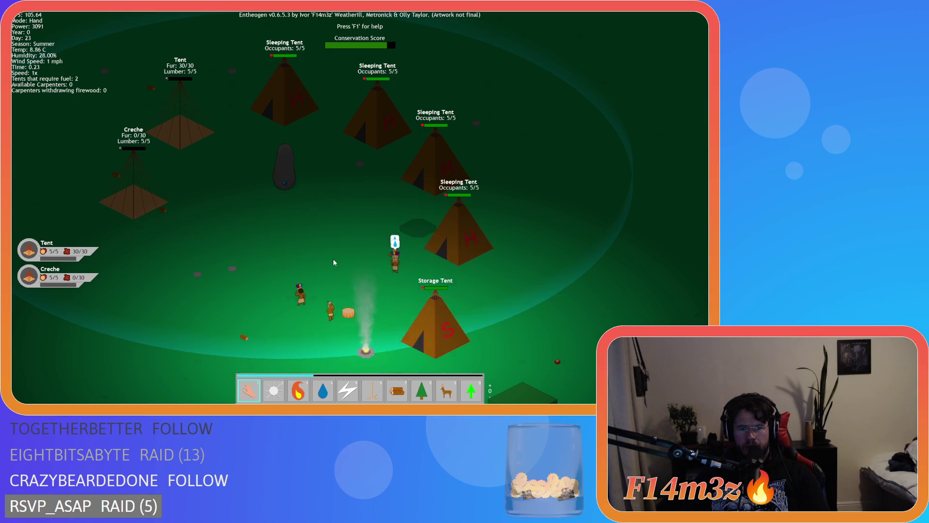
Pan around the camp toward the creche, tents, campfire and storage tent.
{"action": "key", "text": "w"}
{"action": "key", "text": "a"}
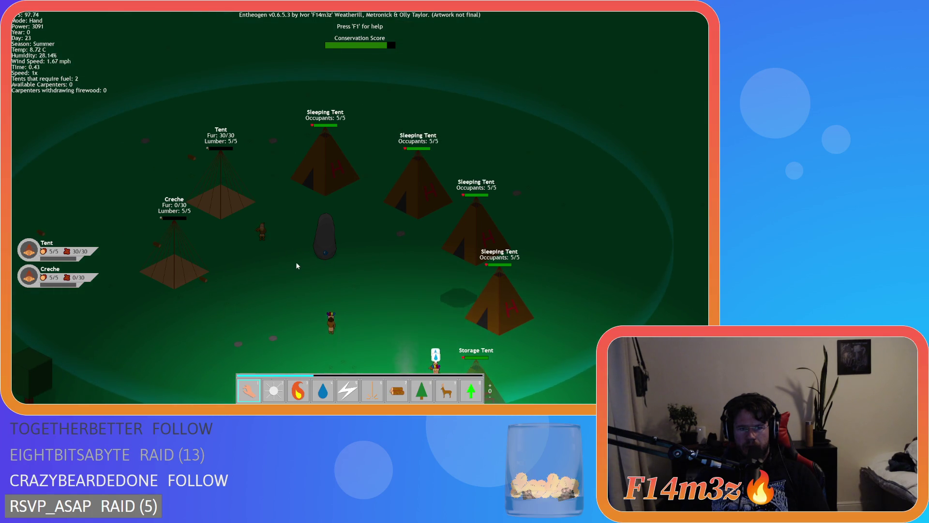
{"action": "key", "text": "s"}
{"action": "key", "text": "d"}
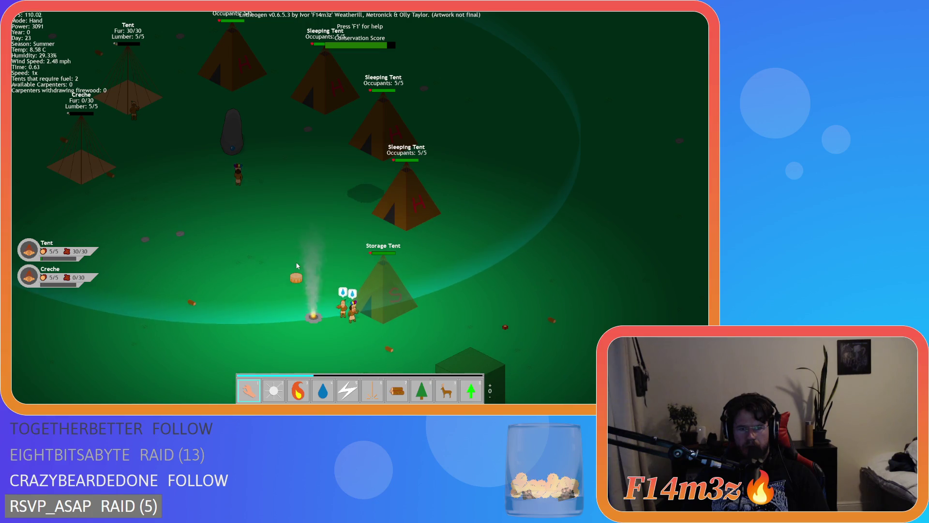
{"action": "key", "text": "w"}
{"action": "key", "text": "a"}
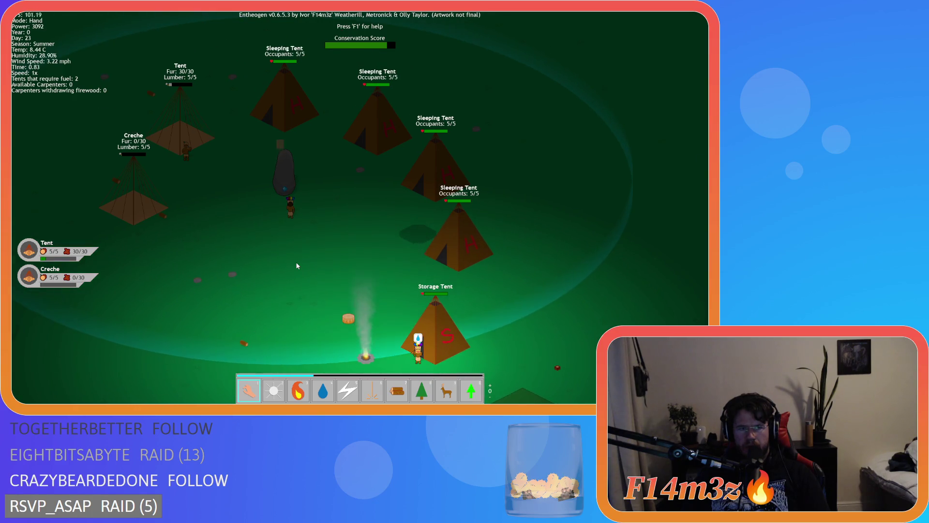
{"action": "key", "text": "s"}
{"action": "key", "text": "d"}
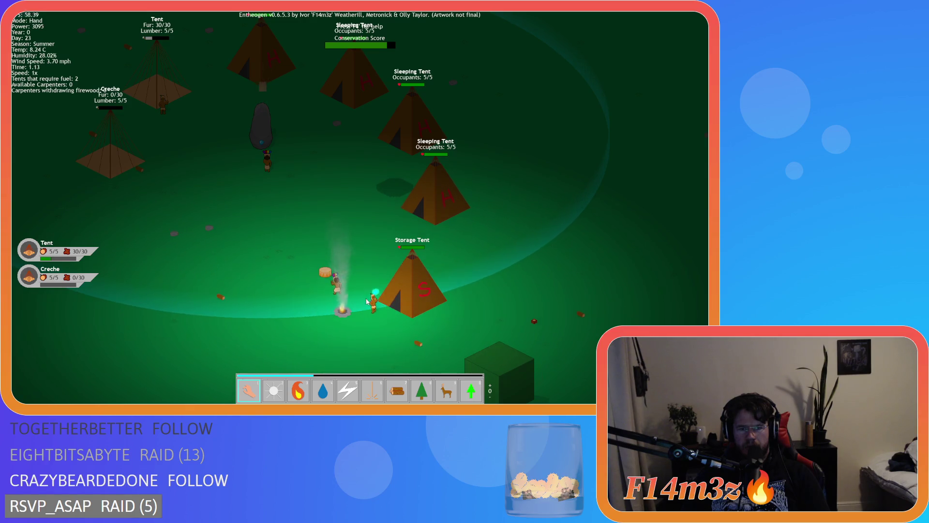
Bring up the Storage Tent's Inventory panel listing Storage and Tribe items.
{"action": "key", "text": "w"}
{"action": "key", "text": "a"}
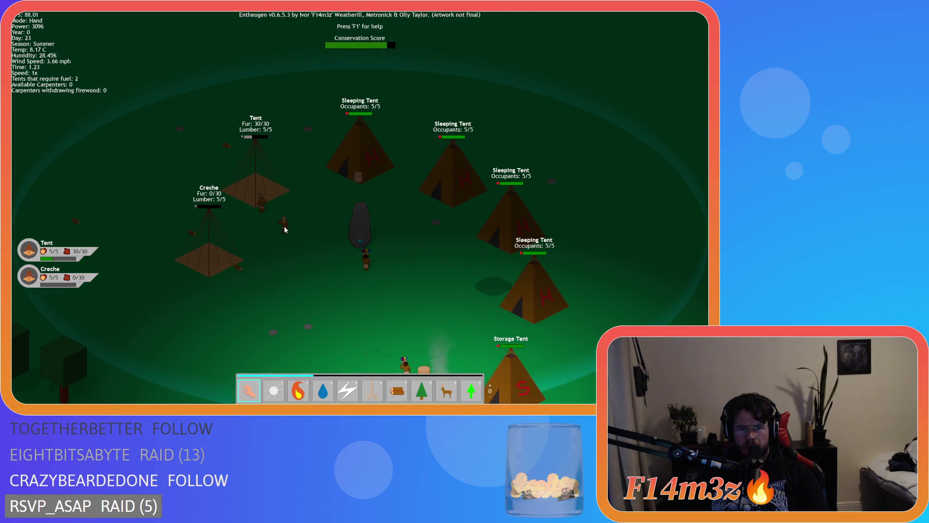
{"action": "key", "text": "s"}
{"action": "key", "text": "d"}
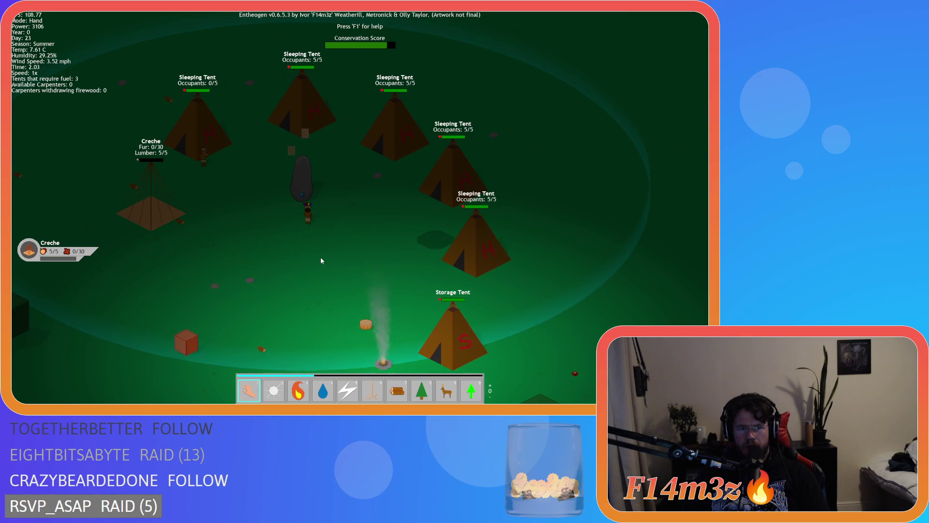
{"action": "key", "text": "a"}
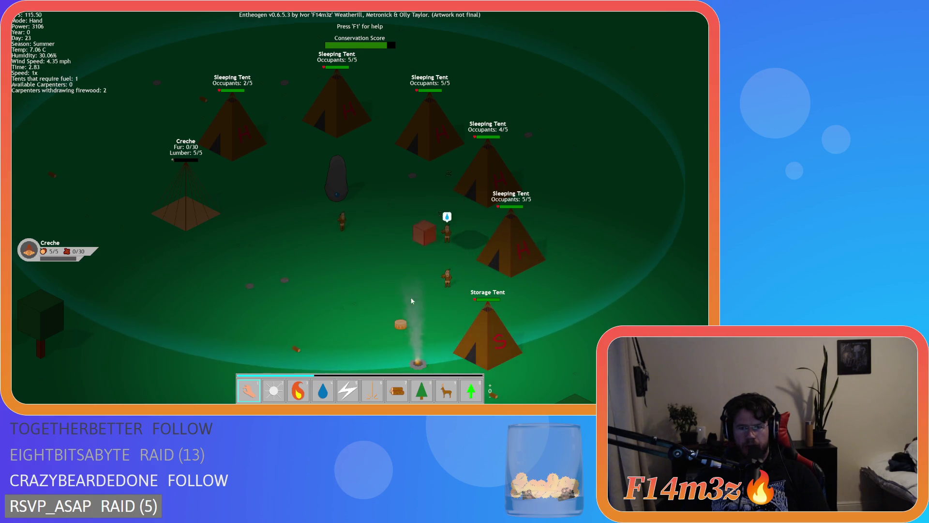
{"action": "key", "text": "s"}
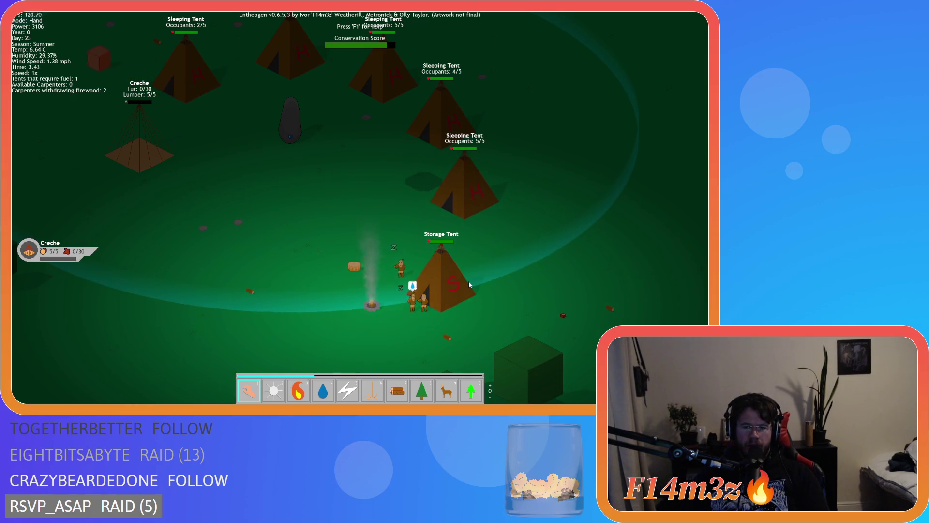
{"action": "left_click", "coordinate": [468, 282]}
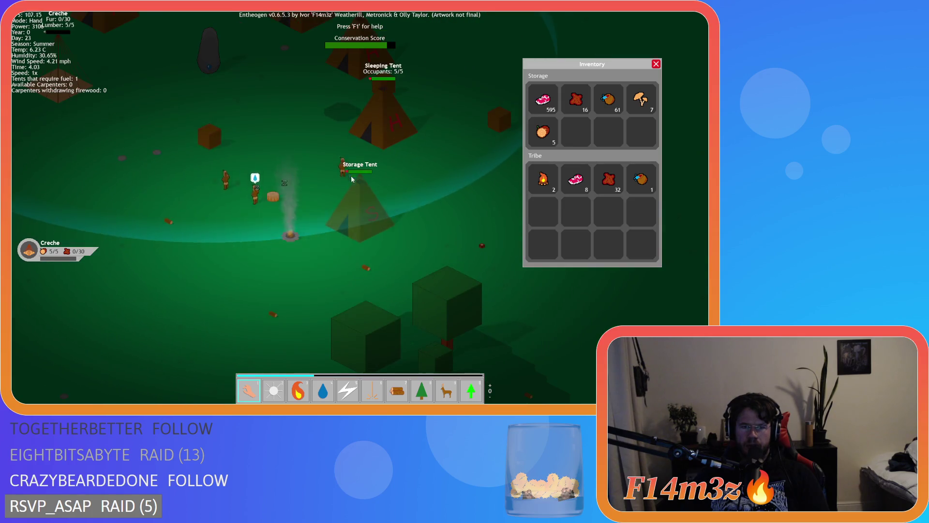
Inspect three villagers heading to tents, close the Inventory panel, and request quitting the game.
{"action": "left_click", "coordinate": [330, 115]}
{"action": "left_click", "coordinate": [330, 64]}
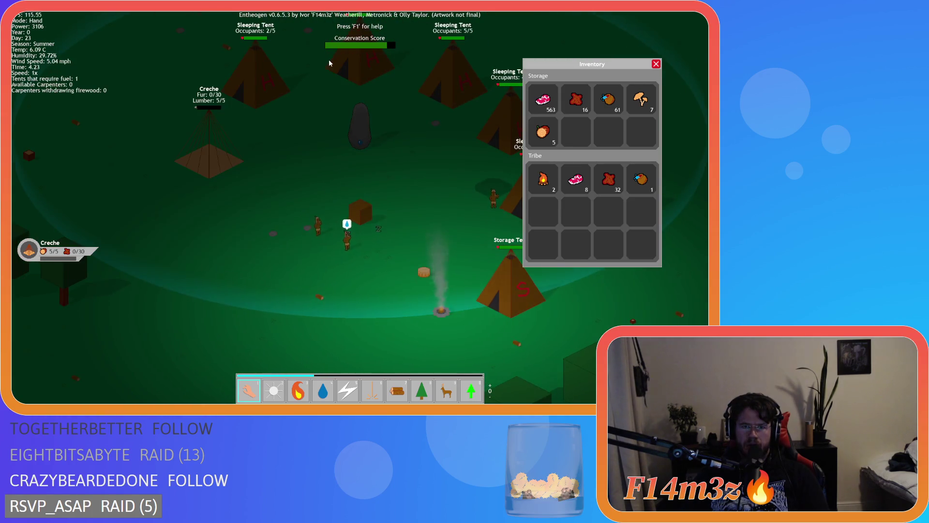
{"action": "left_click", "coordinate": [256, 243]}
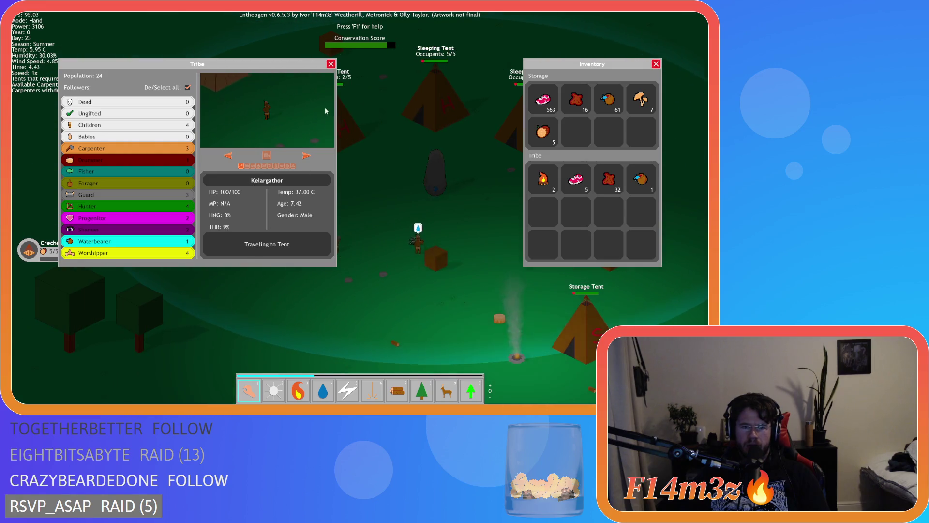
{"action": "left_click", "coordinate": [331, 65]}
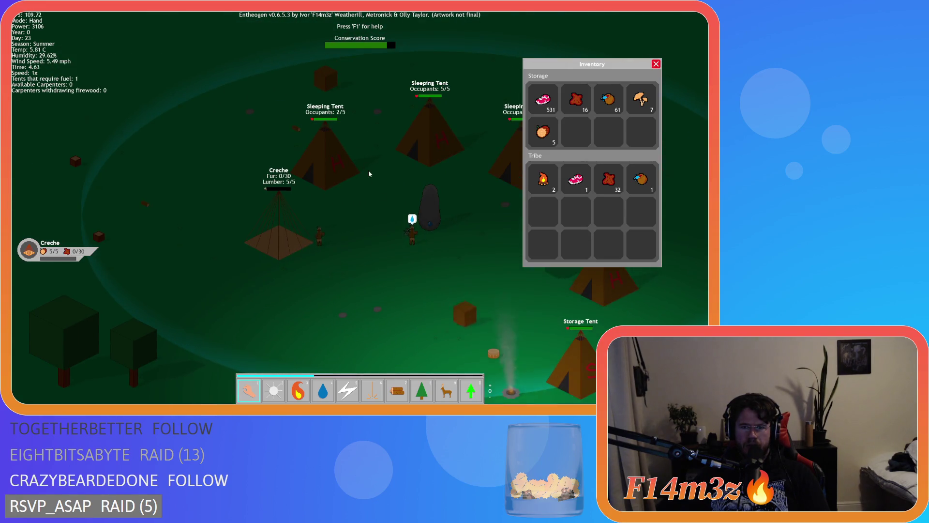
{"action": "left_click", "coordinate": [345, 127]}
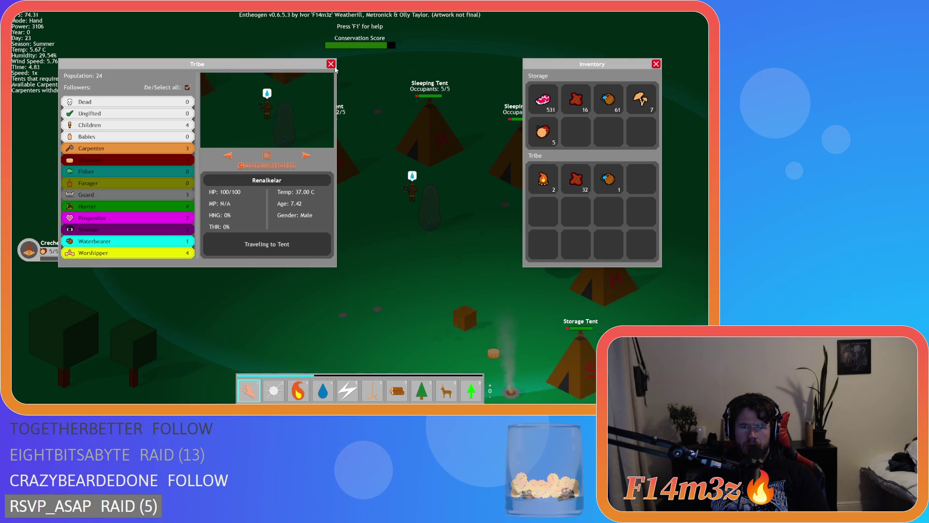
{"action": "left_click", "coordinate": [331, 65]}
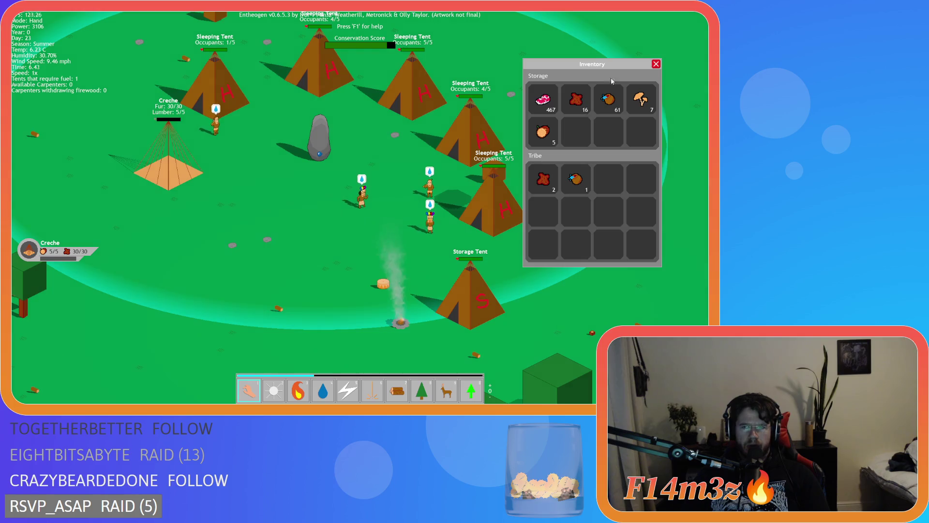
{"action": "key", "text": "Escape"}
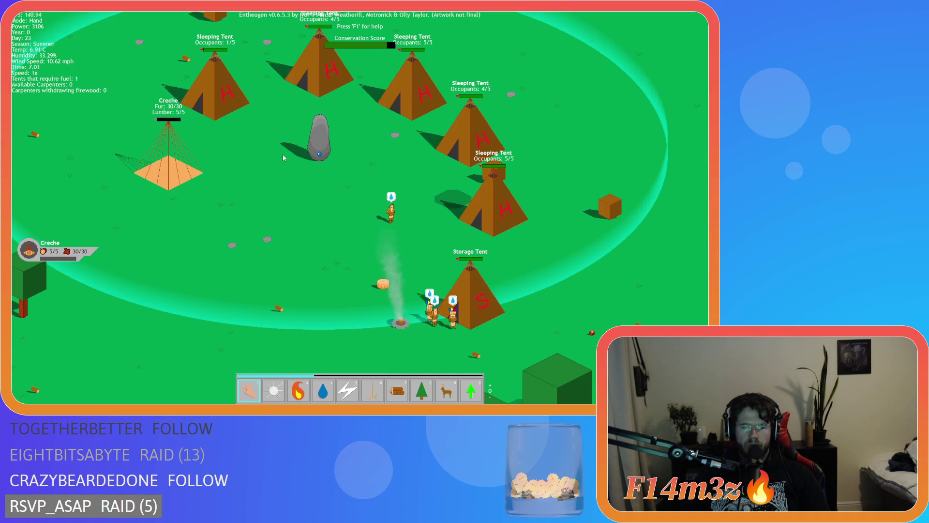
{"action": "key", "text": "Escape"}
Confirm quitting Entheogen and open sc_stateConditions from the Asset Browser's Scripts > Conditions folder.
{"action": "key", "text": "y"}
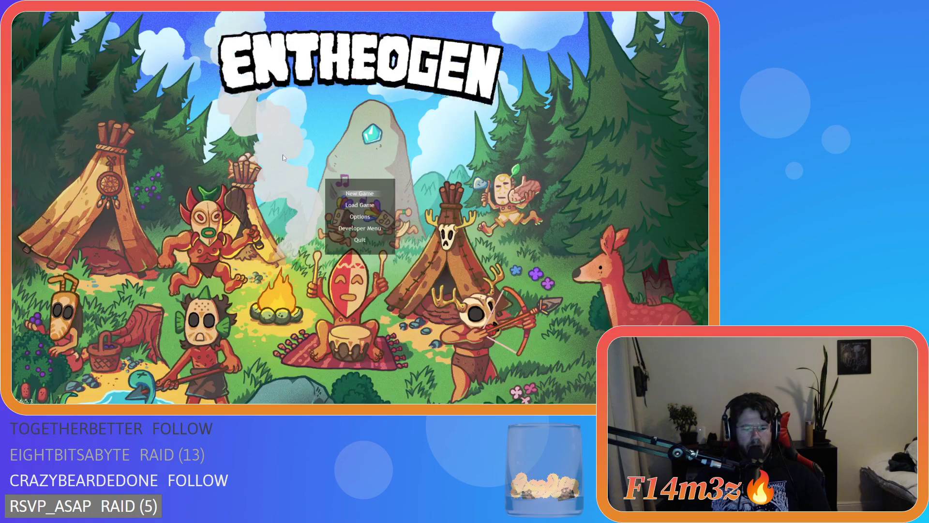
{"action": "scroll", "coordinate": [670, 255], "scroll_direction": "down", "scroll_amount": 3}
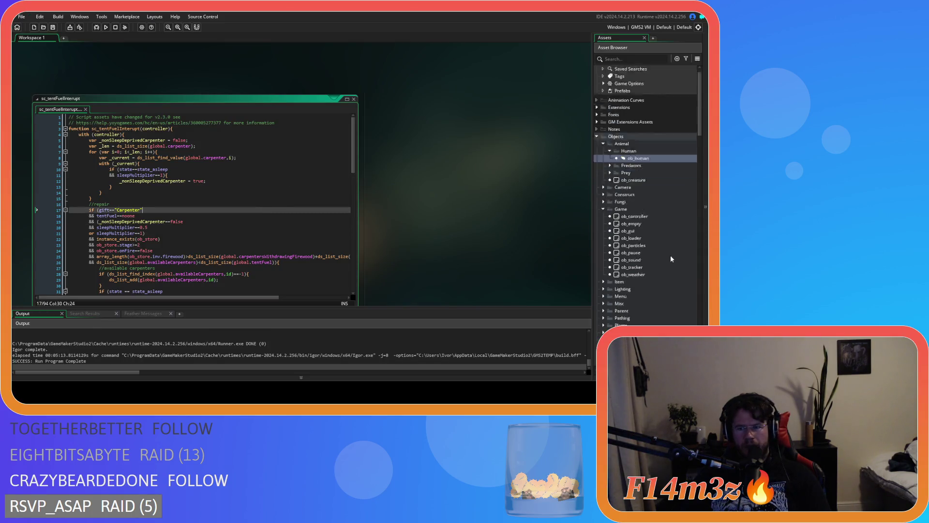
{"action": "scroll", "coordinate": [649, 184], "scroll_direction": "down", "scroll_amount": 7}
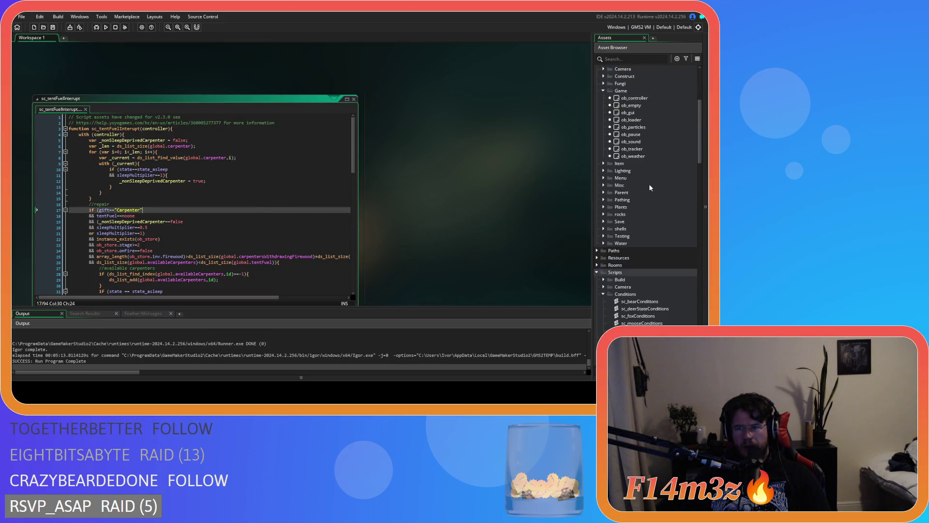
{"action": "double_click", "coordinate": [644, 250]}
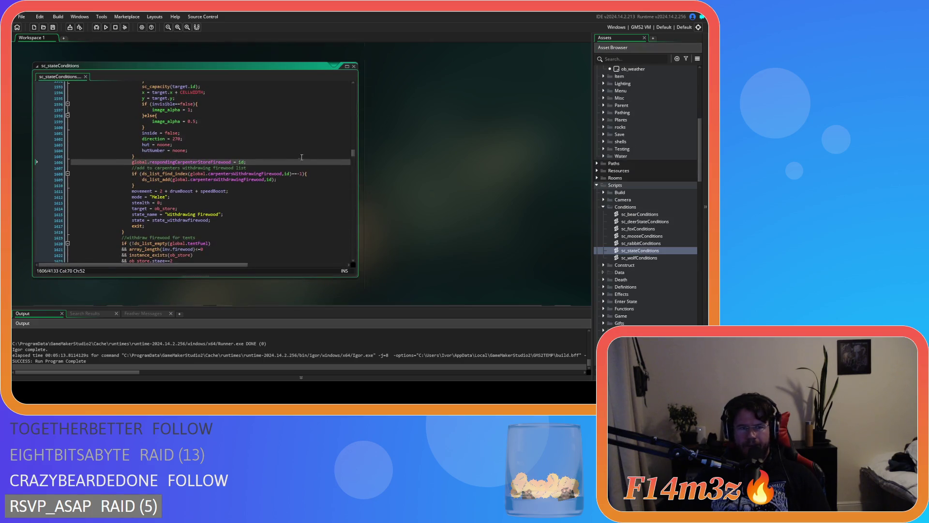
Scroll through sc_stateConditions to the carpenter tent-fuel and firewood-withdrawal conditions.
{"action": "scroll", "coordinate": [353, 153], "scroll_direction": "up", "scroll_amount": 10}
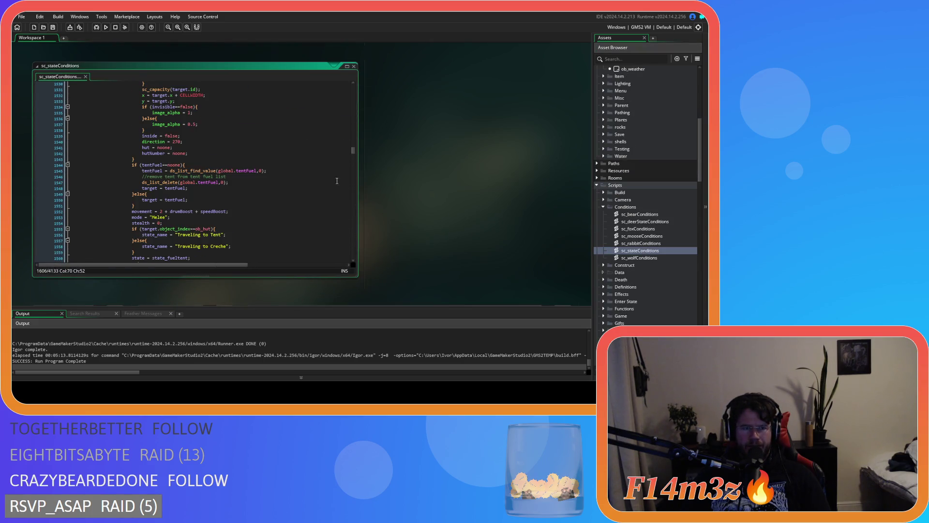
{"action": "scroll", "coordinate": [353, 152], "scroll_direction": "up", "scroll_amount": 9}
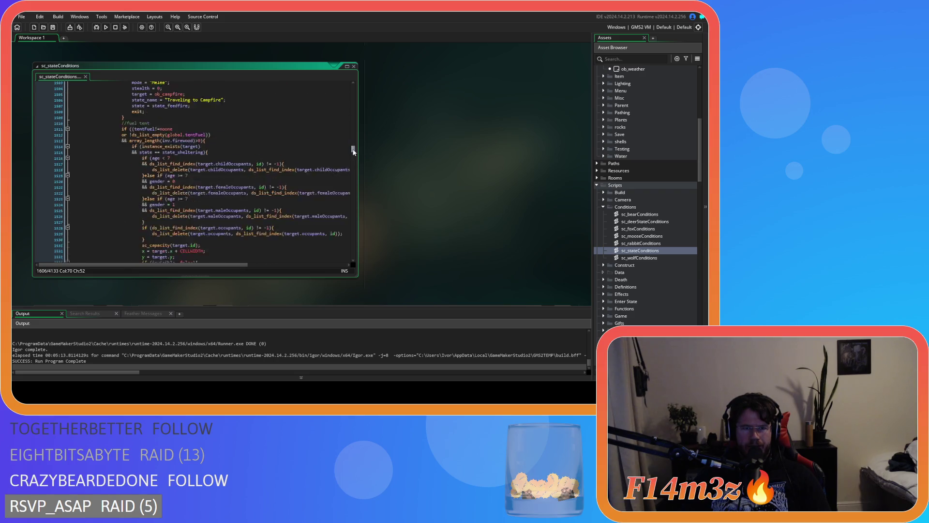
{"action": "left_click_drag", "start_coordinate": [354, 152], "coordinate": [353, 149]}
{"action": "scroll", "coordinate": [355, 150], "scroll_direction": "down", "scroll_amount": 7}
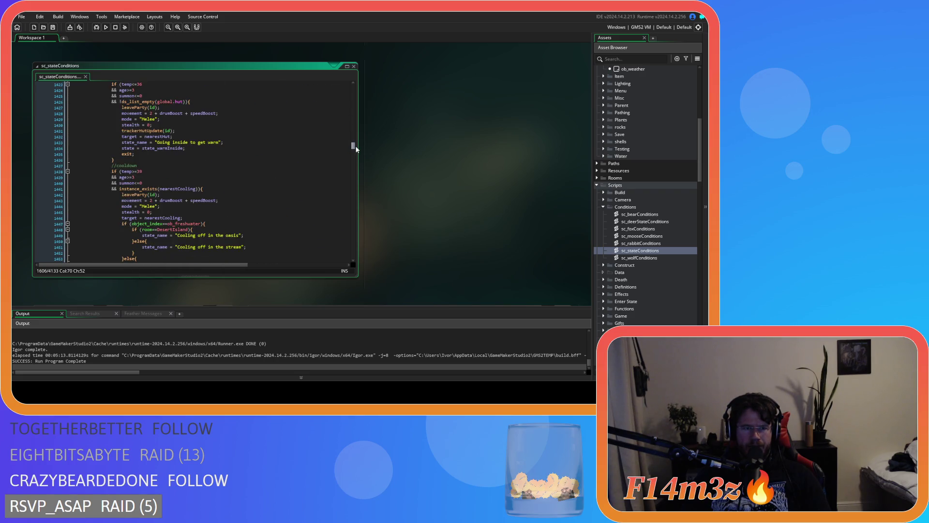
{"action": "scroll", "coordinate": [358, 147], "scroll_direction": "up", "scroll_amount": 6}
{"action": "scroll", "coordinate": [358, 147], "scroll_direction": "down", "scroll_amount": 6}
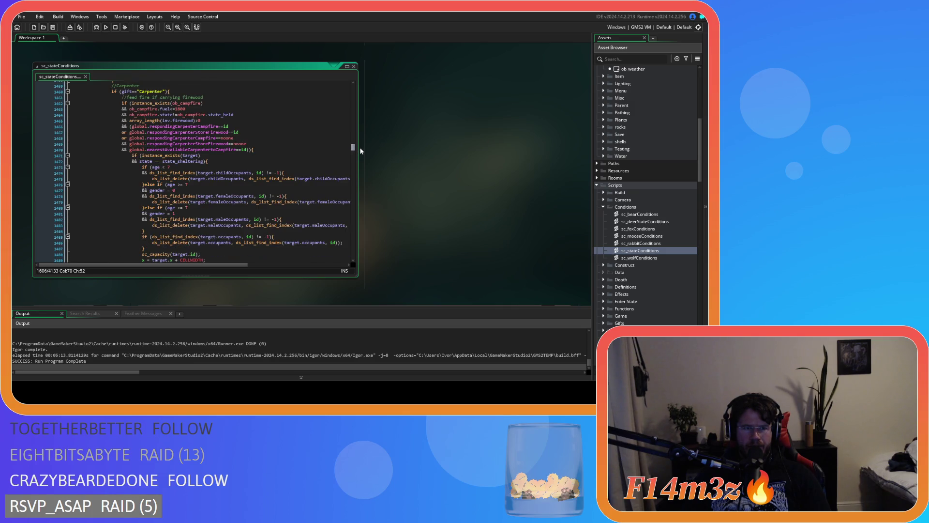
{"action": "mouse_move", "coordinate": [360, 151]}
{"action": "left_mouse_down"}
{"action": "mouse_move", "coordinate": [358, 131]}
{"action": "mouse_move", "coordinate": [362, 145]}
{"action": "left_mouse_up"}
{"action": "scroll", "coordinate": [362, 142], "scroll_direction": "down", "scroll_amount": 7}
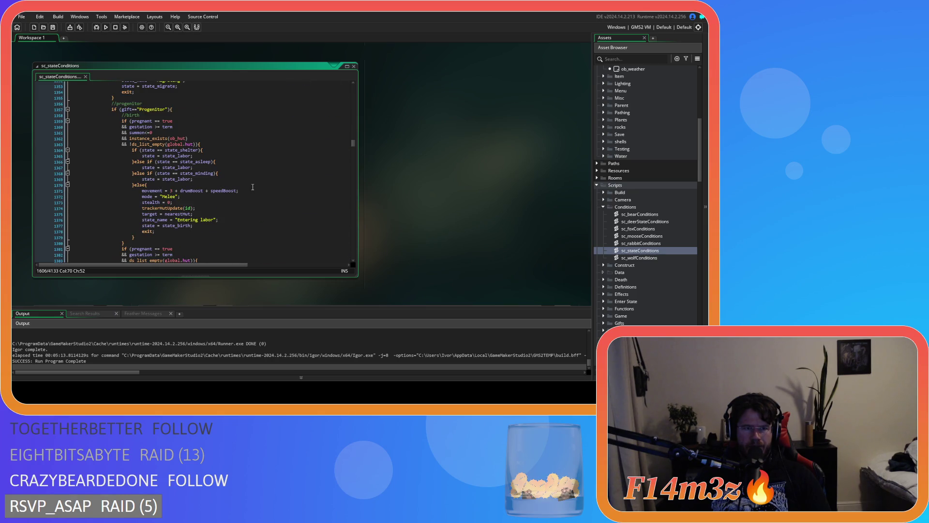
{"action": "scroll", "coordinate": [252, 187], "scroll_direction": "down", "scroll_amount": 3}
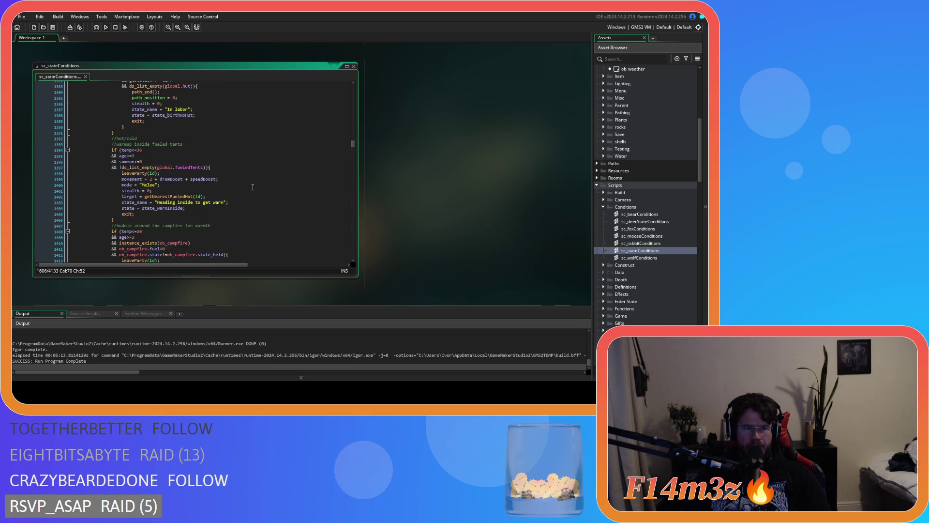
{"action": "scroll", "coordinate": [253, 187], "scroll_direction": "up", "scroll_amount": 10}
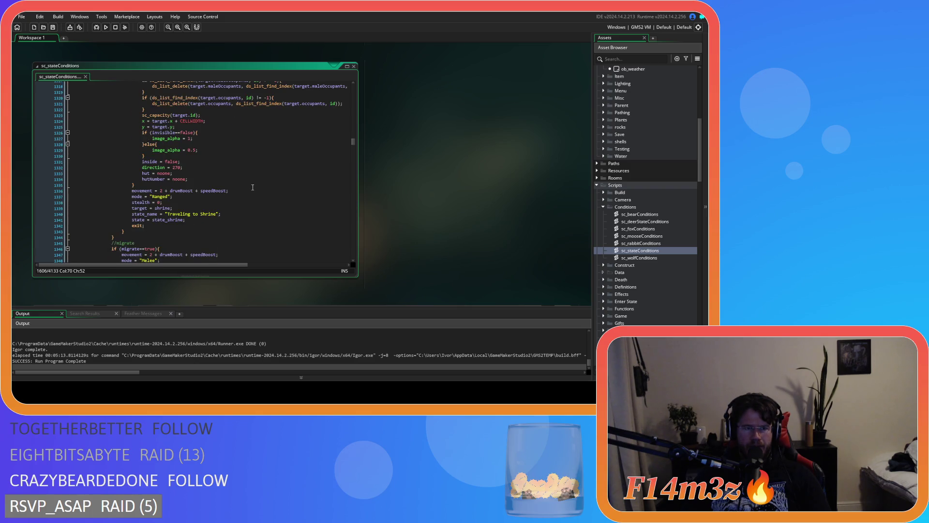
{"action": "scroll", "coordinate": [253, 187], "scroll_direction": "down", "scroll_amount": 3}
{"action": "scroll", "coordinate": [253, 186], "scroll_direction": "down", "scroll_amount": 10}
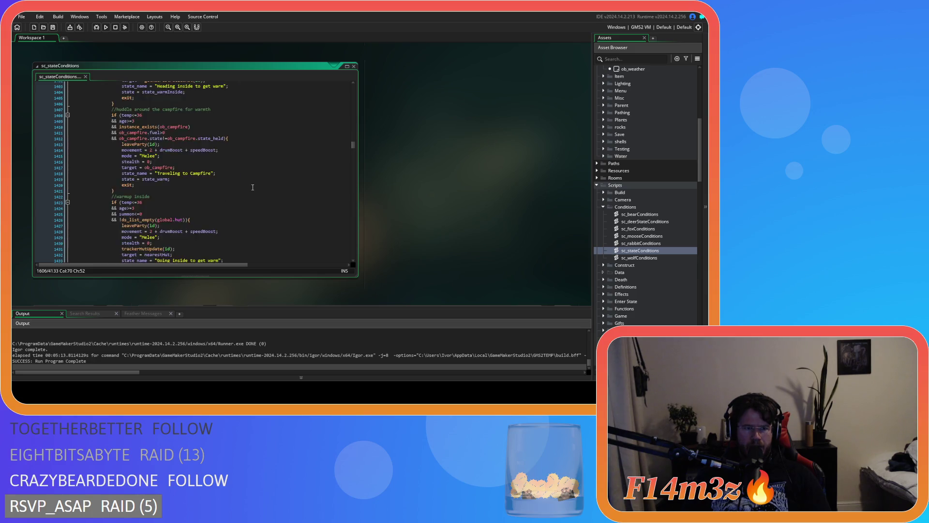
{"action": "scroll", "coordinate": [253, 187], "scroll_direction": "down", "scroll_amount": 3}
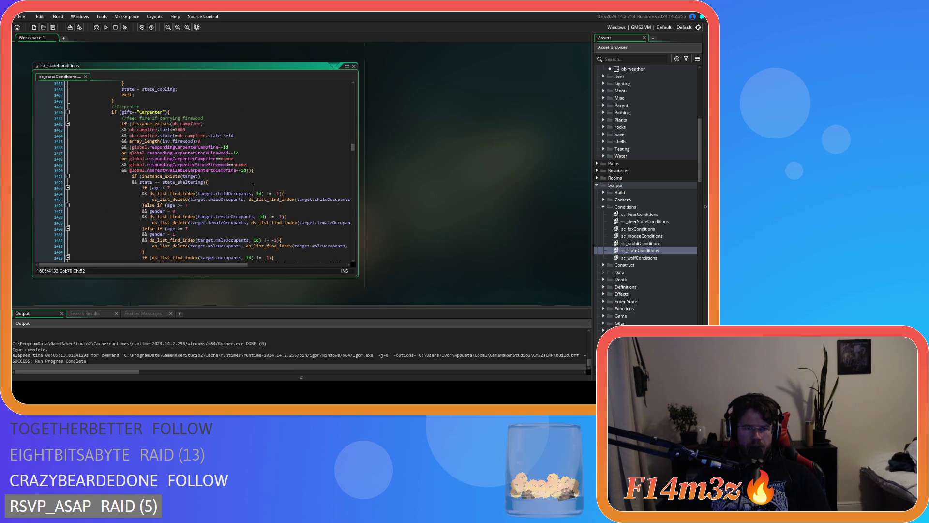
{"action": "scroll", "coordinate": [253, 187], "scroll_direction": "down", "scroll_amount": 8}
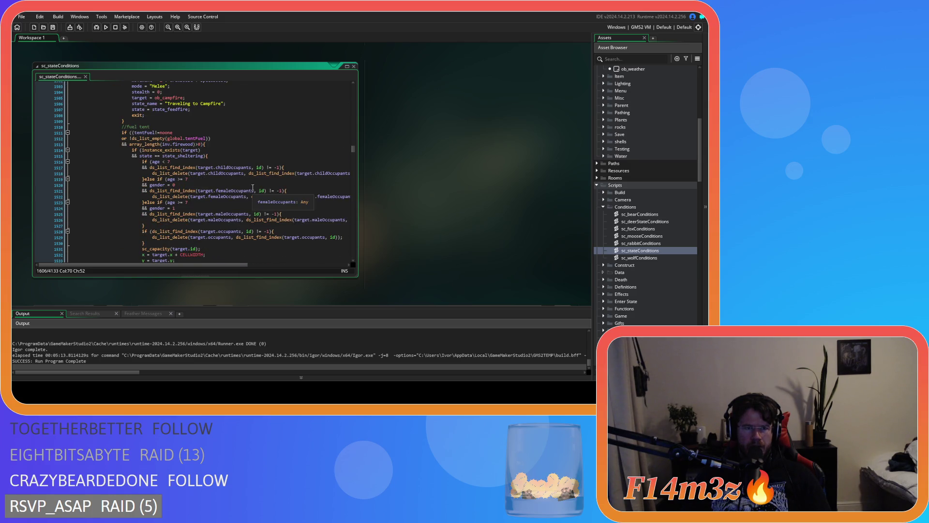
{"action": "scroll", "coordinate": [253, 187], "scroll_direction": "down", "scroll_amount": 10}
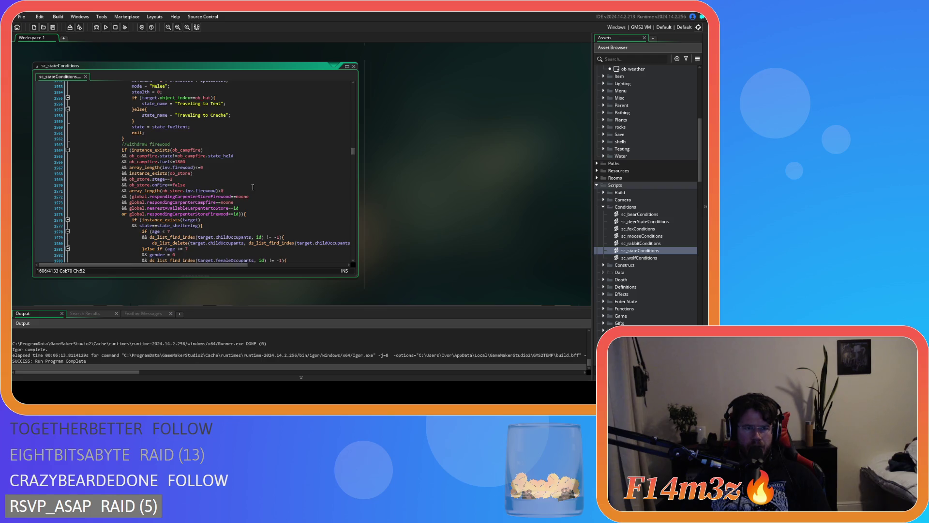
{"action": "scroll", "coordinate": [252, 187], "scroll_direction": "down", "scroll_amount": 10}
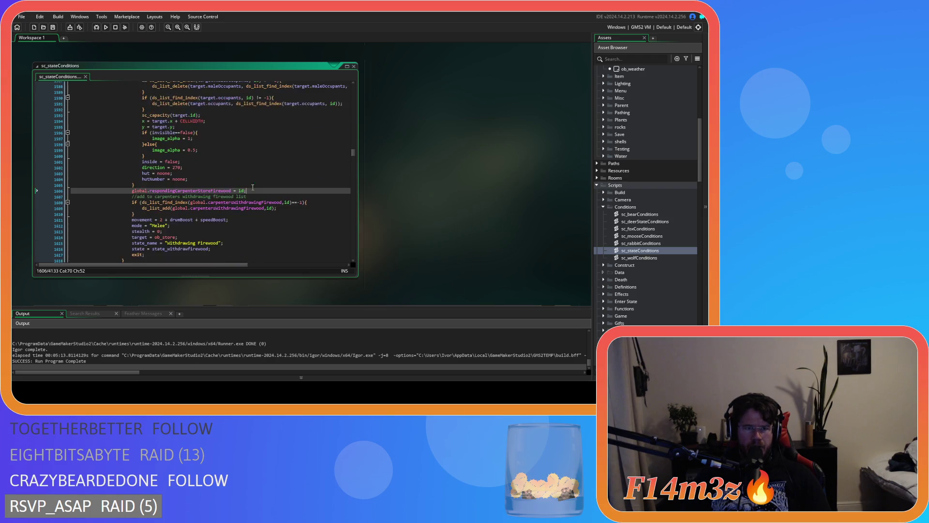
{"action": "scroll", "coordinate": [253, 186], "scroll_direction": "down", "scroll_amount": 10}
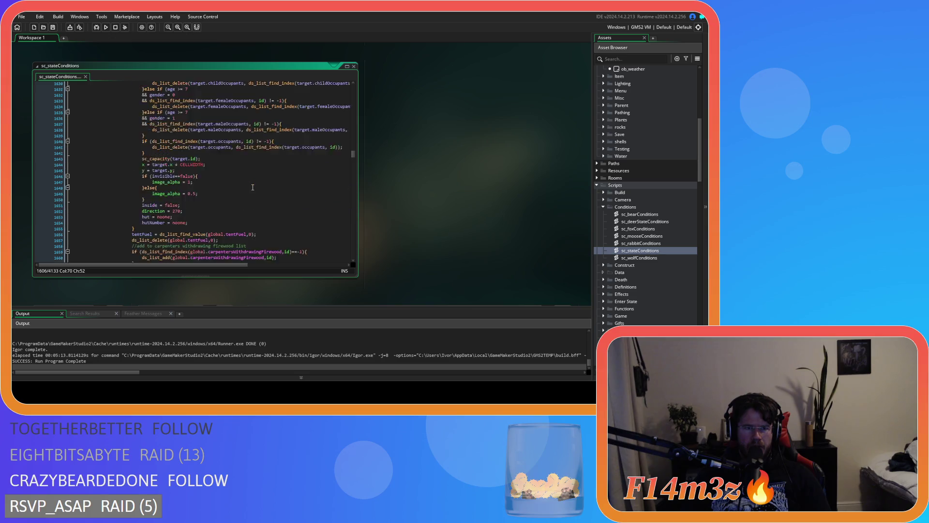
{"action": "scroll", "coordinate": [253, 187], "scroll_direction": "down", "scroll_amount": 4}
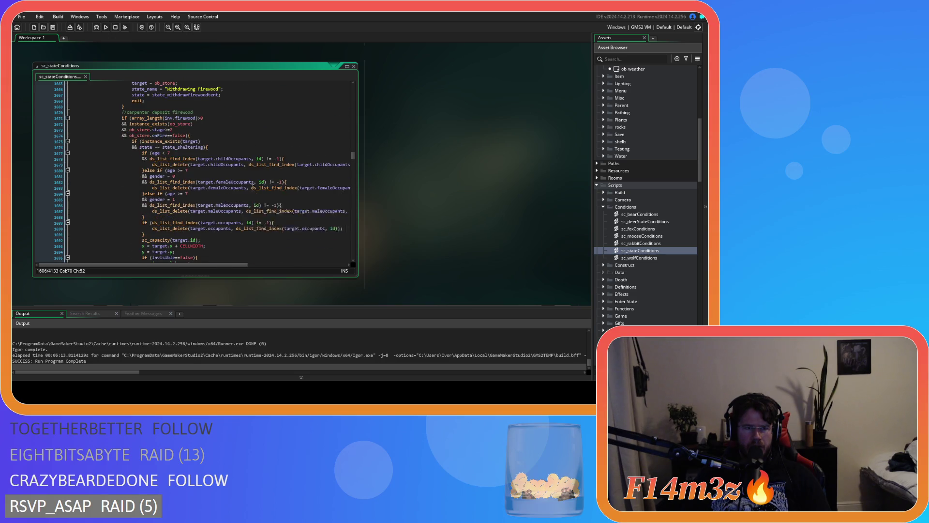
{"action": "scroll", "coordinate": [253, 186], "scroll_direction": "down", "scroll_amount": 7}
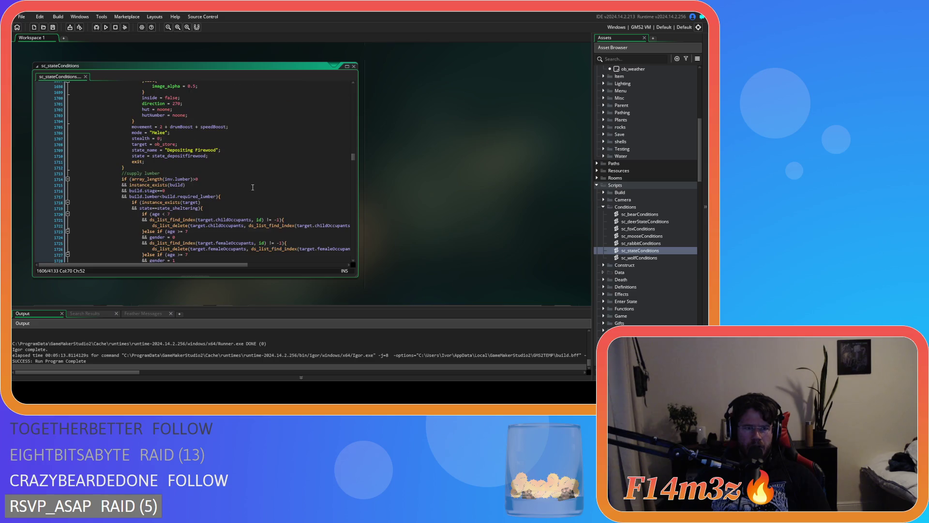
{"action": "scroll", "coordinate": [253, 187], "scroll_direction": "down", "scroll_amount": 11}
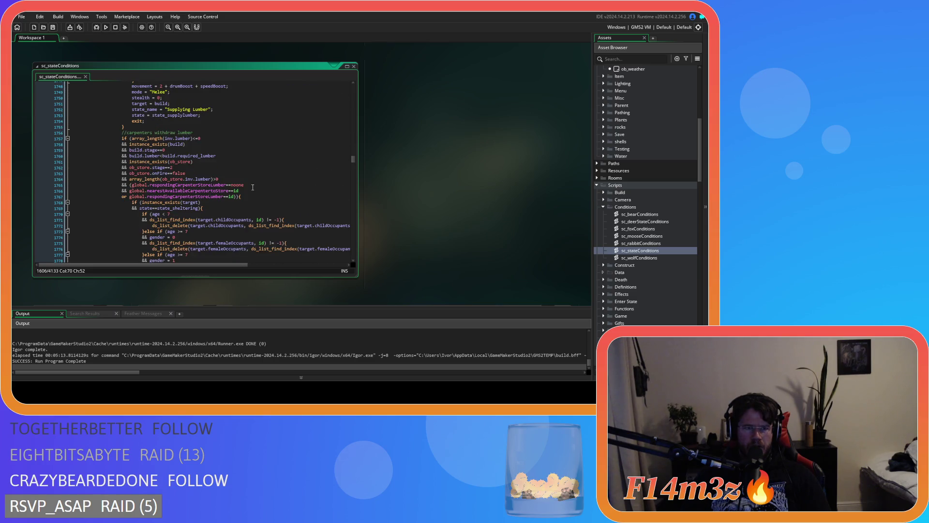
{"action": "scroll", "coordinate": [253, 187], "scroll_direction": "down", "scroll_amount": 20}
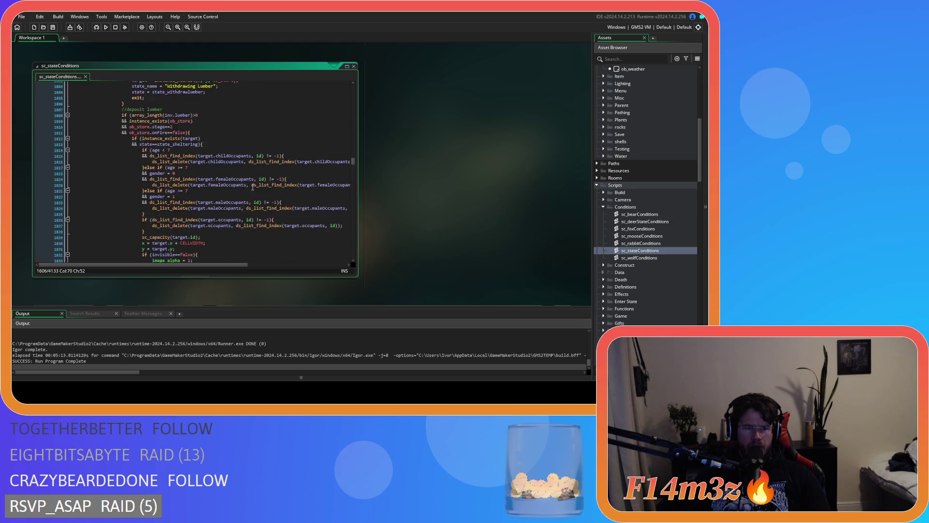
{"action": "scroll", "coordinate": [252, 187], "scroll_direction": "down", "scroll_amount": 8}
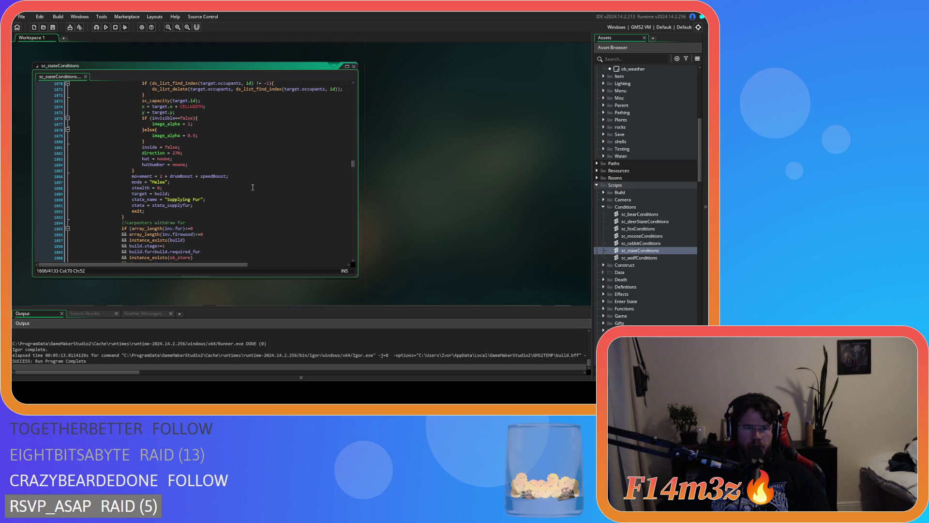
{"action": "scroll", "coordinate": [253, 186], "scroll_direction": "up", "scroll_amount": 5}
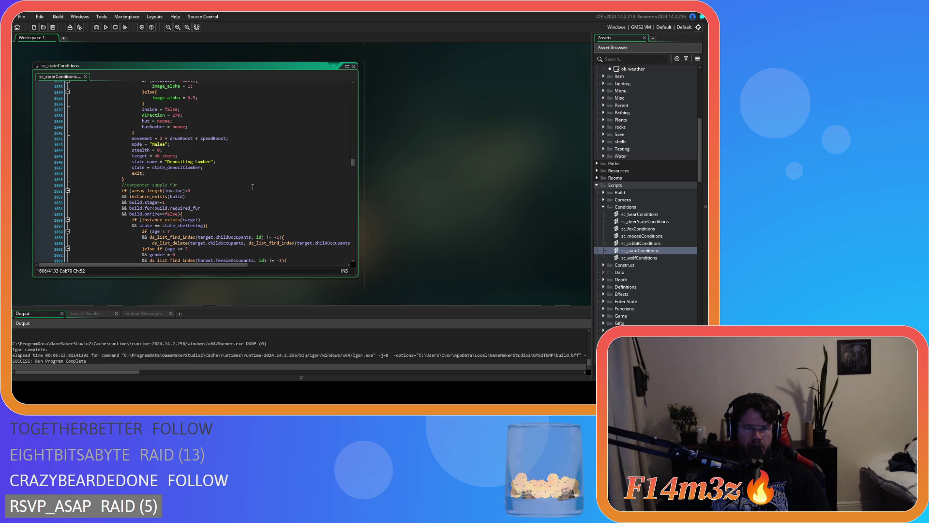
{"action": "scroll", "coordinate": [252, 187], "scroll_direction": "down", "scroll_amount": 6}
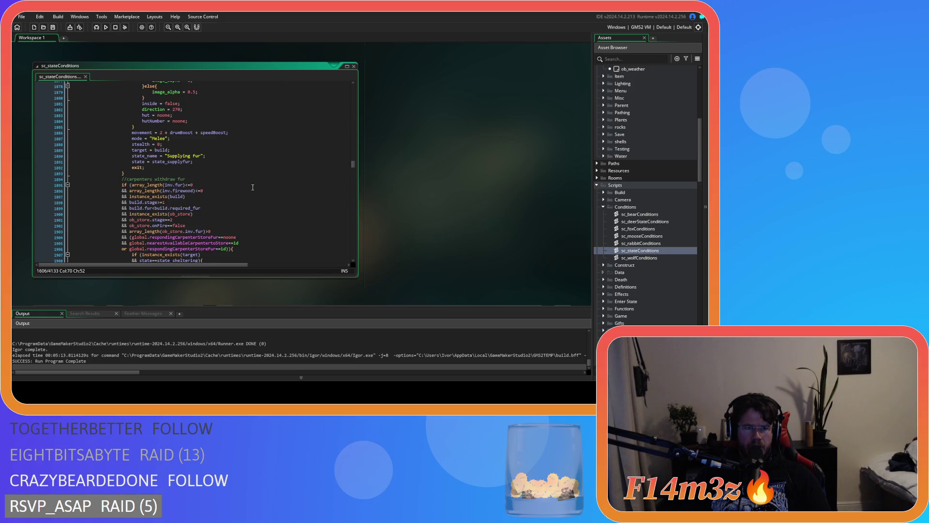
{"action": "scroll", "coordinate": [252, 187], "scroll_direction": "up", "scroll_amount": 3}
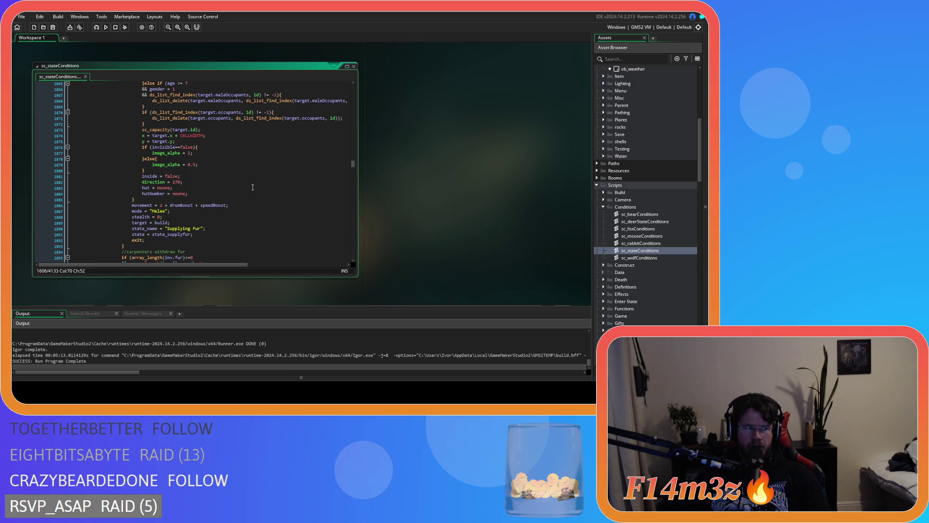
{"action": "scroll", "coordinate": [253, 187], "scroll_direction": "up", "scroll_amount": 6}
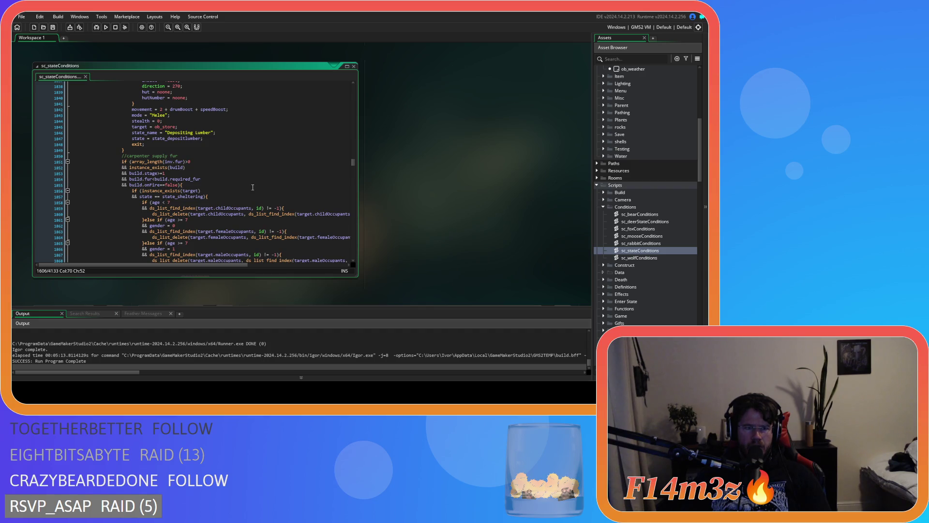
{"action": "scroll", "coordinate": [253, 187], "scroll_direction": "up", "scroll_amount": 10}
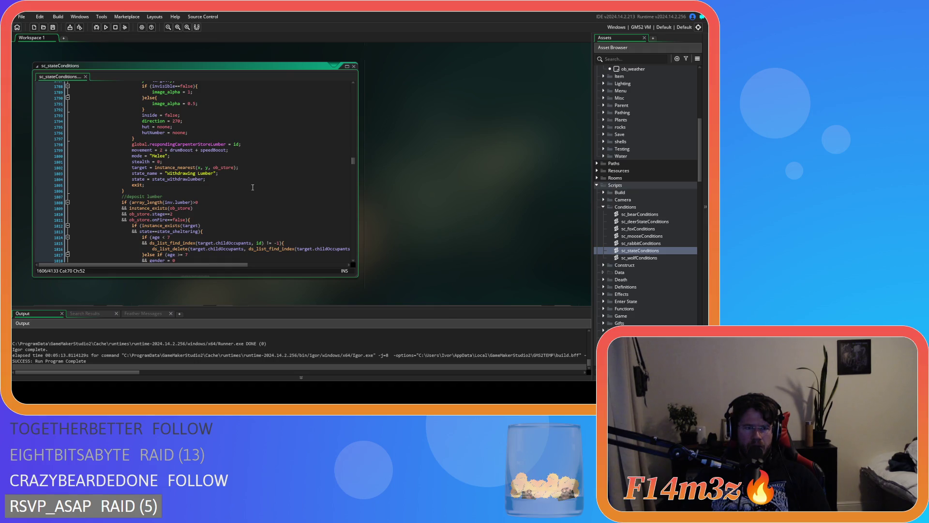
{"action": "scroll", "coordinate": [253, 187], "scroll_direction": "up", "scroll_amount": 9}
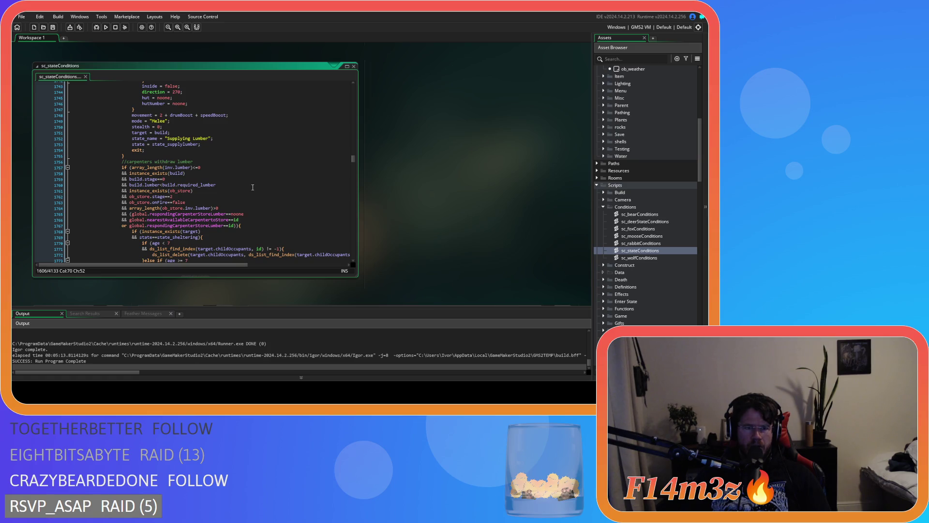
{"action": "scroll", "coordinate": [253, 187], "scroll_direction": "up", "scroll_amount": 18}
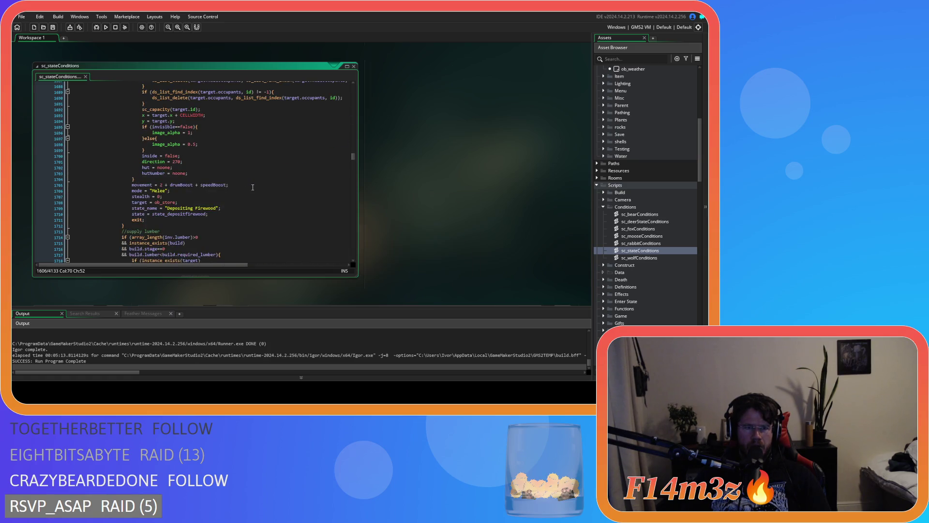
{"action": "scroll", "coordinate": [253, 187], "scroll_direction": "up", "scroll_amount": 11}
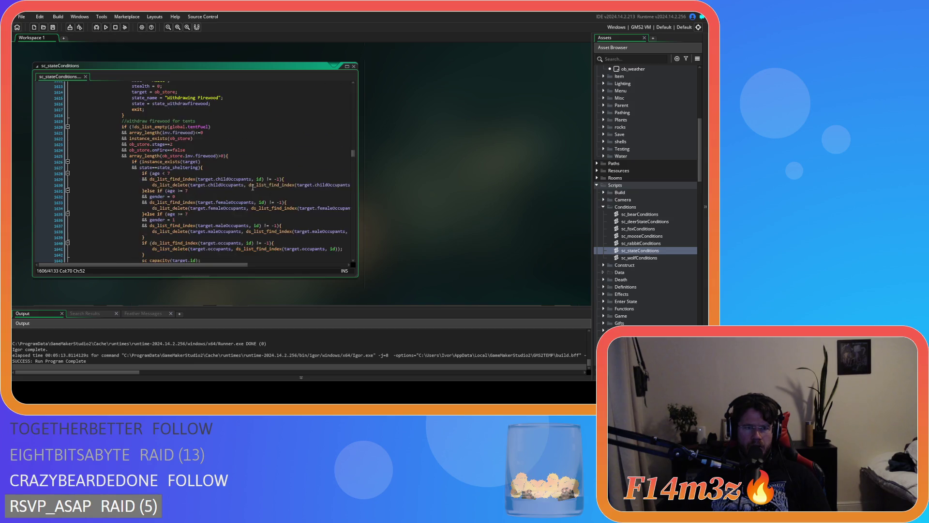
{"action": "scroll", "coordinate": [252, 188], "scroll_direction": "up", "scroll_amount": 15}
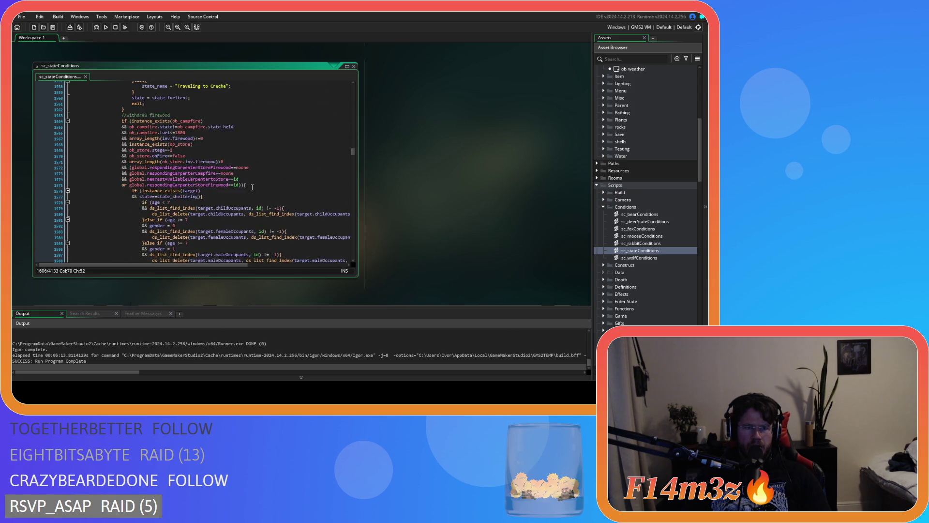
{"action": "scroll", "coordinate": [252, 188], "scroll_direction": "down", "scroll_amount": 5}
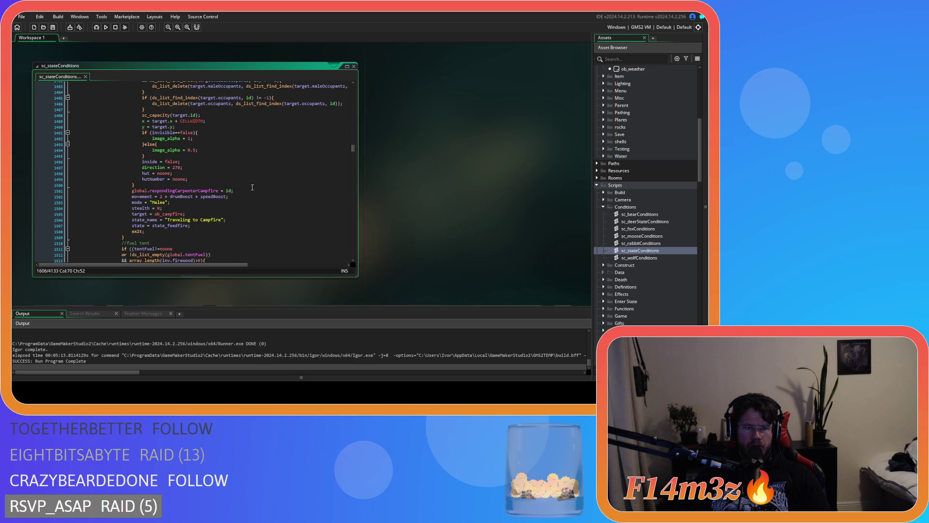
{"action": "scroll", "coordinate": [252, 187], "scroll_direction": "down", "scroll_amount": 20}
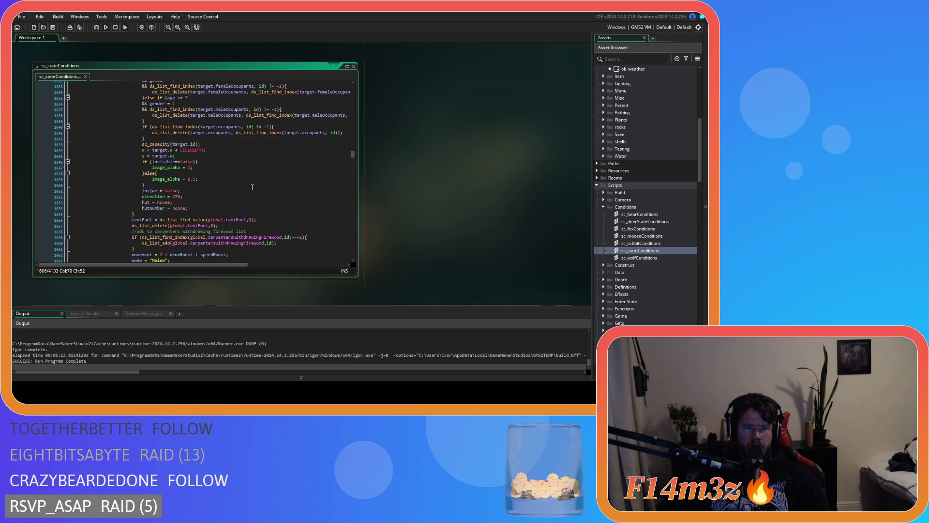
{"action": "scroll", "coordinate": [252, 187], "scroll_direction": "down", "scroll_amount": 20}
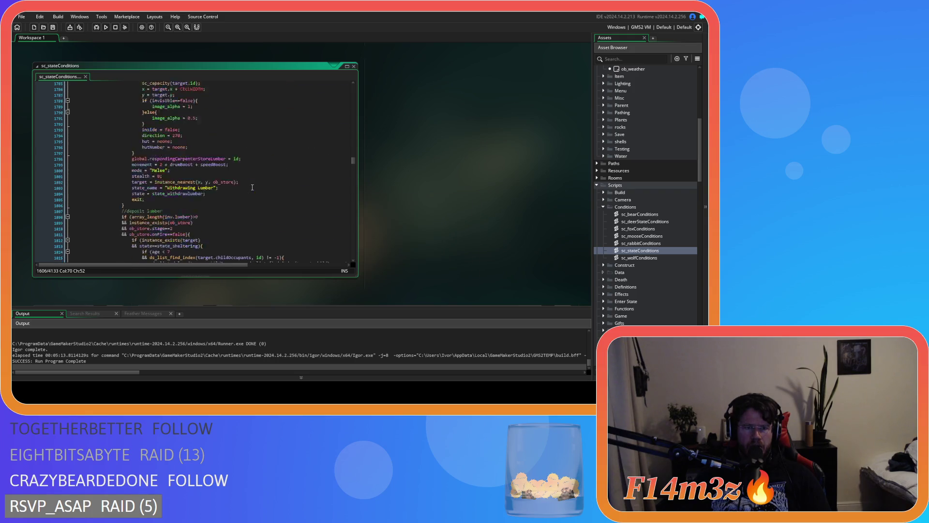
{"action": "scroll", "coordinate": [252, 187], "scroll_direction": "down", "scroll_amount": 7}
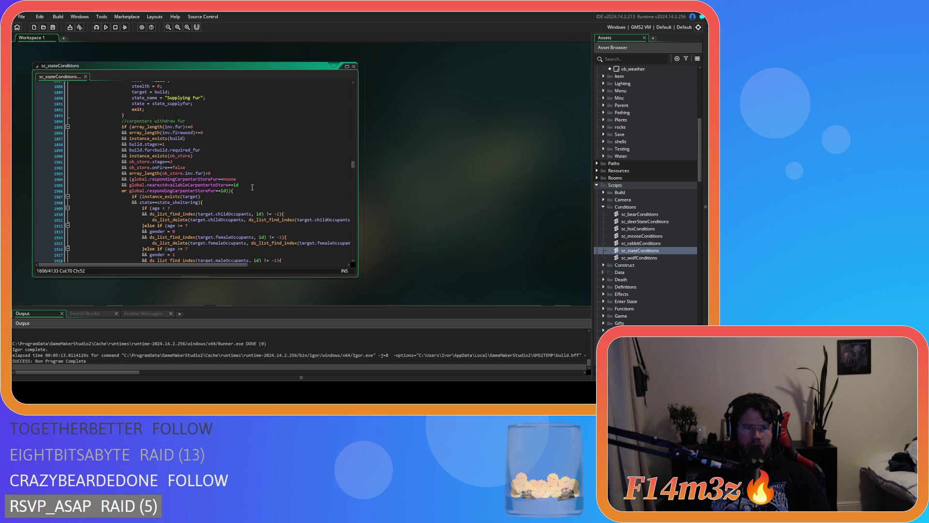
{"action": "scroll", "coordinate": [253, 187], "scroll_direction": "up", "scroll_amount": 10}
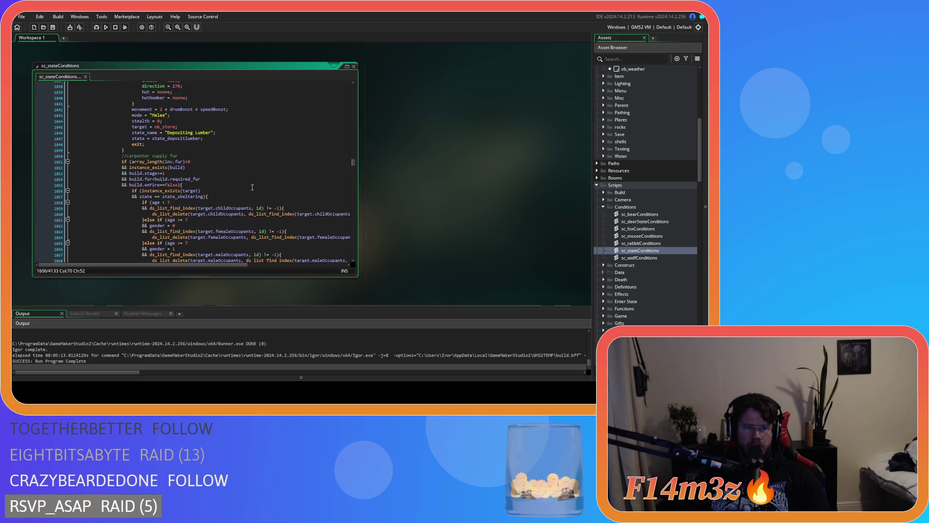
{"action": "scroll", "coordinate": [252, 187], "scroll_direction": "up", "scroll_amount": 2}
{"action": "scroll", "coordinate": [253, 188], "scroll_direction": "down", "scroll_amount": 3}
{"action": "scroll", "coordinate": [253, 188], "scroll_direction": "up", "scroll_amount": 3}
{"action": "scroll", "coordinate": [252, 187], "scroll_direction": "down", "scroll_amount": 3}
{"action": "scroll", "coordinate": [252, 187], "scroll_direction": "down", "scroll_amount": 10}
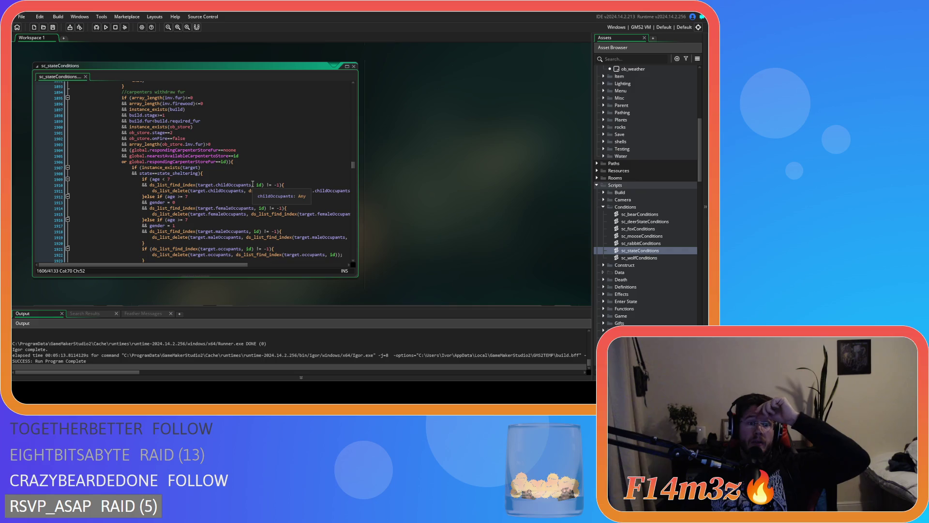
{"action": "scroll", "coordinate": [270, 185], "scroll_direction": "up", "scroll_amount": 7}
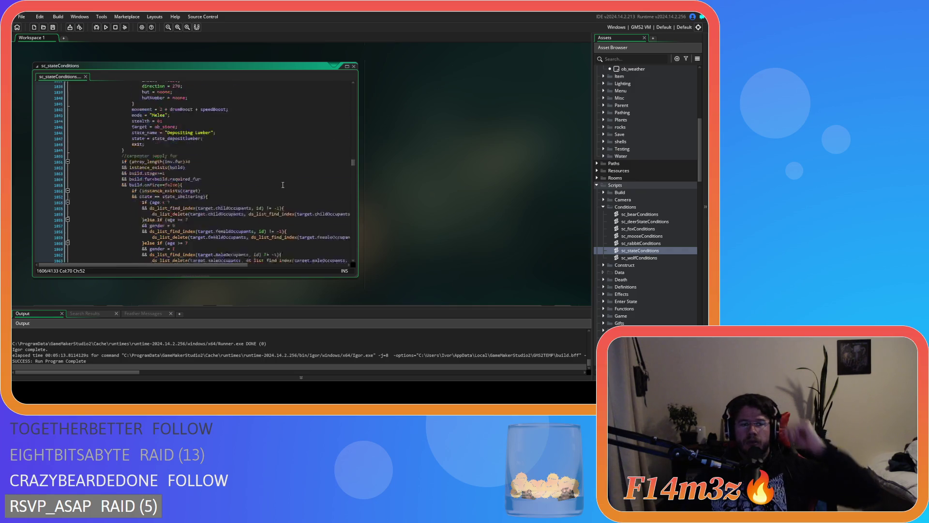
{"action": "scroll", "coordinate": [282, 185], "scroll_direction": "down", "scroll_amount": 6}
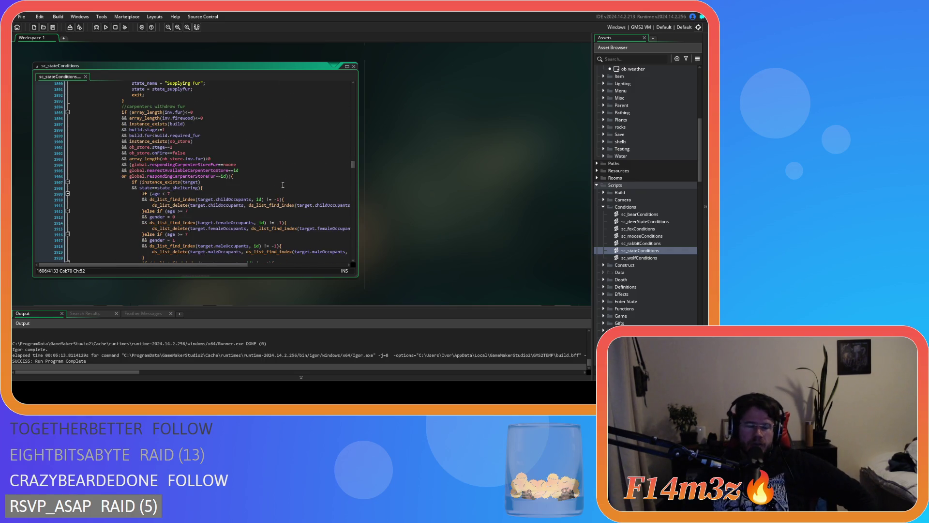
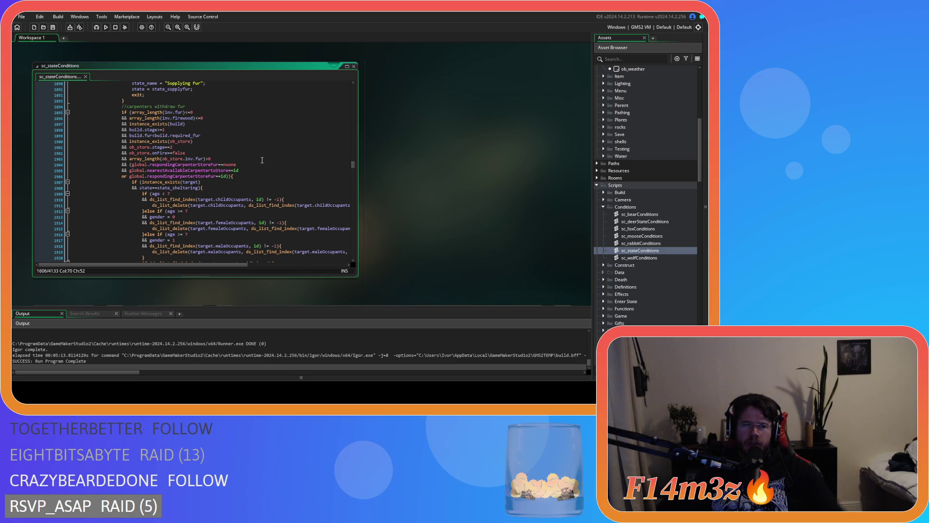
Inspect the respondingCarpenterStoreFur assignment and the withdraw-fur condition in the carpenter logic.
{"action": "scroll", "coordinate": [280, 167], "scroll_direction": "down", "scroll_amount": 4}
{"action": "scroll", "coordinate": [279, 167], "scroll_direction": "down", "scroll_amount": 8}
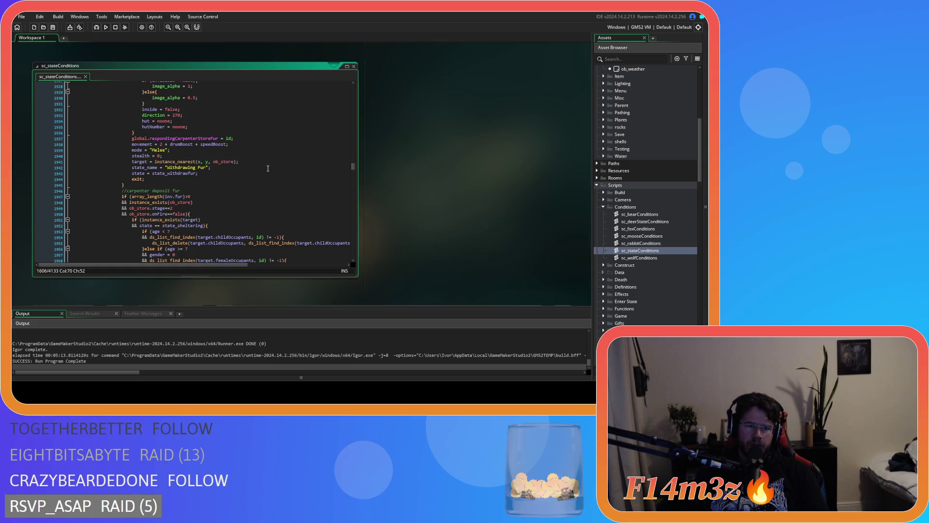
{"action": "scroll", "coordinate": [252, 179], "scroll_direction": "down", "scroll_amount": 12}
{"action": "scroll", "coordinate": [246, 183], "scroll_direction": "up", "scroll_amount": 11}
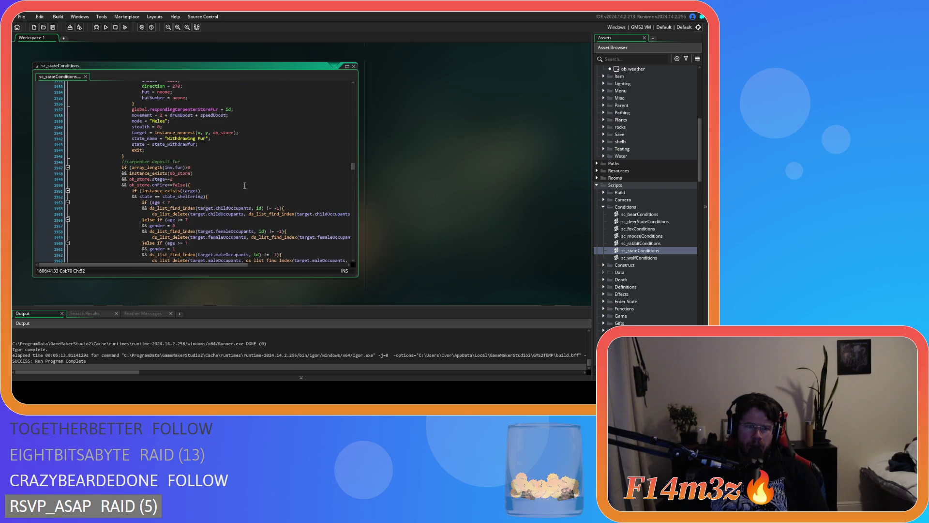
{"action": "scroll", "coordinate": [244, 185], "scroll_direction": "up", "scroll_amount": 5}
{"action": "mouse_move", "coordinate": [241, 196]}
{"action": "left_mouse_down"}
{"action": "mouse_move", "coordinate": [110, 197]}
{"action": "mouse_move", "coordinate": [123, 208]}
{"action": "mouse_move", "coordinate": [240, 200]}
{"action": "left_mouse_up"}
{"action": "left_click", "coordinate": [208, 198]}
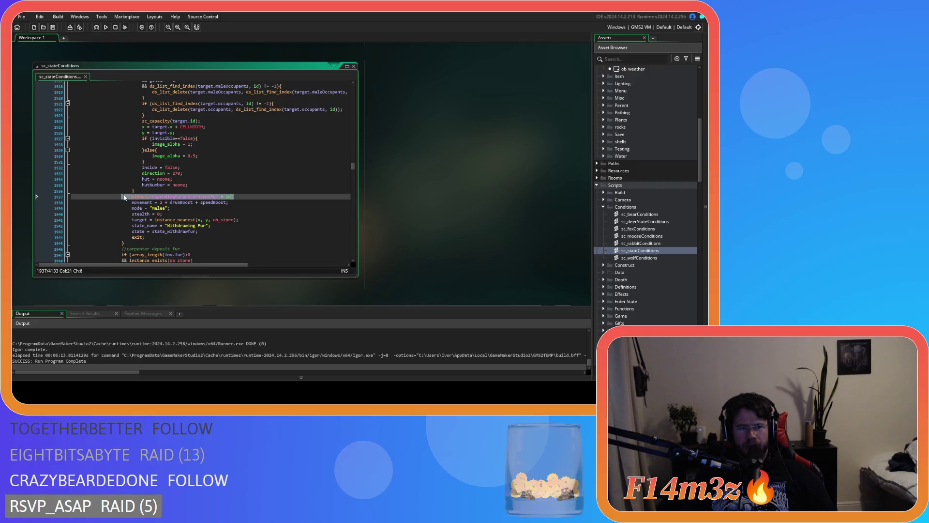
{"action": "scroll", "coordinate": [160, 169], "scroll_direction": "up", "scroll_amount": 10}
{"action": "left_click", "coordinate": [136, 134]}
{"action": "left_click", "coordinate": [256, 192]}
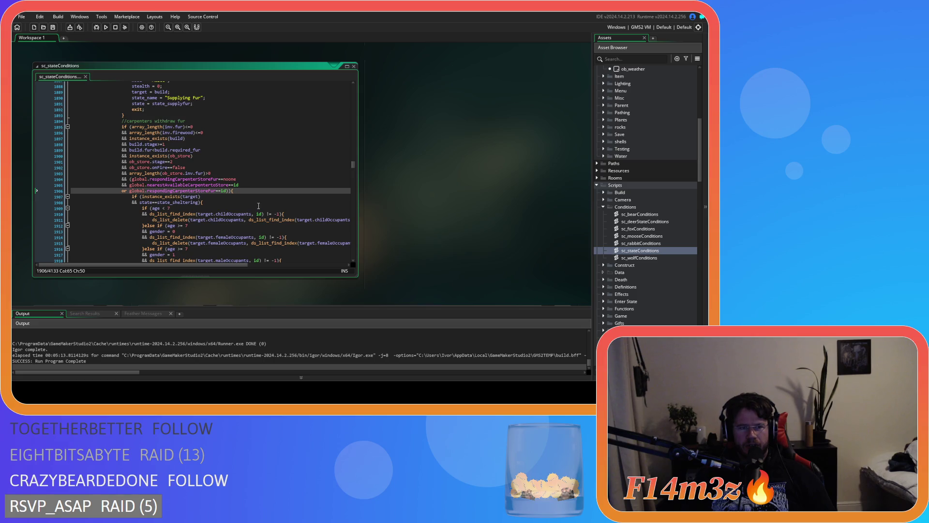
Locate the campfire block's feed-fire condition and its store-firewood check.
{"action": "scroll", "coordinate": [258, 206], "scroll_direction": "up", "scroll_amount": 20}
{"action": "scroll", "coordinate": [237, 191], "scroll_direction": "up", "scroll_amount": 20}
{"action": "scroll", "coordinate": [237, 191], "scroll_direction": "up", "scroll_amount": 20}
{"action": "scroll", "coordinate": [237, 191], "scroll_direction": "up", "scroll_amount": 3}
{"action": "scroll", "coordinate": [237, 191], "scroll_direction": "down", "scroll_amount": 10}
{"action": "left_click", "coordinate": [294, 162]}
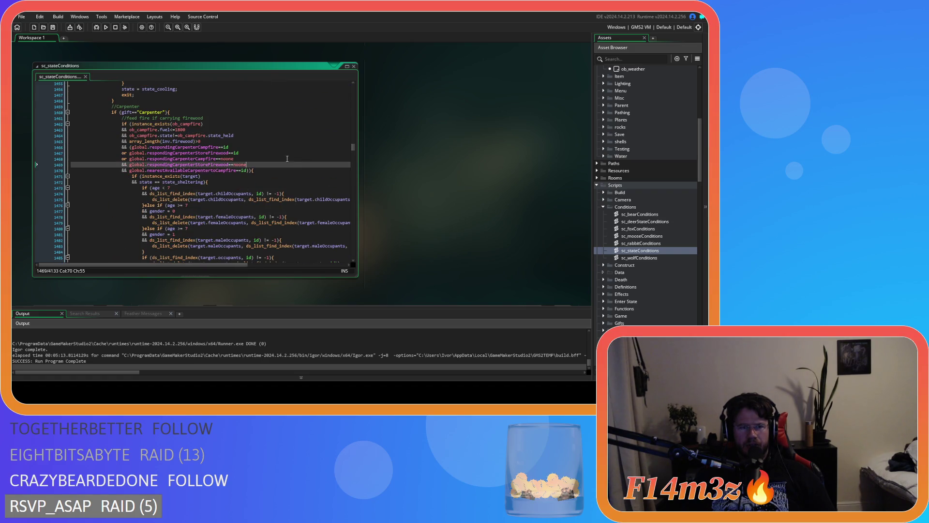
{"action": "scroll", "coordinate": [230, 142], "scroll_direction": "up", "scroll_amount": 4}
{"action": "scroll", "coordinate": [239, 182], "scroll_direction": "down", "scroll_amount": 5}
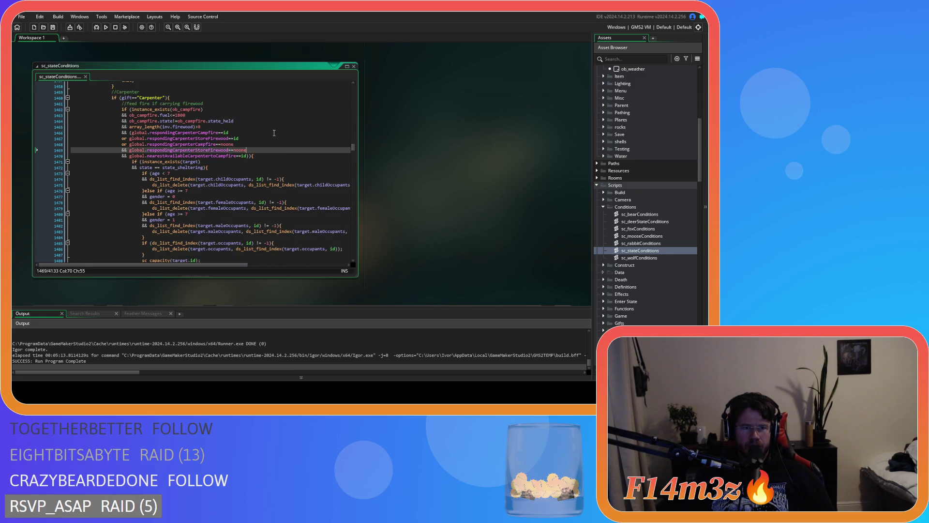
{"action": "left_click", "coordinate": [204, 103]}
{"action": "left_click", "coordinate": [222, 156]}
{"action": "left_click", "coordinate": [130, 138]}
{"action": "key", "text": "Up"}
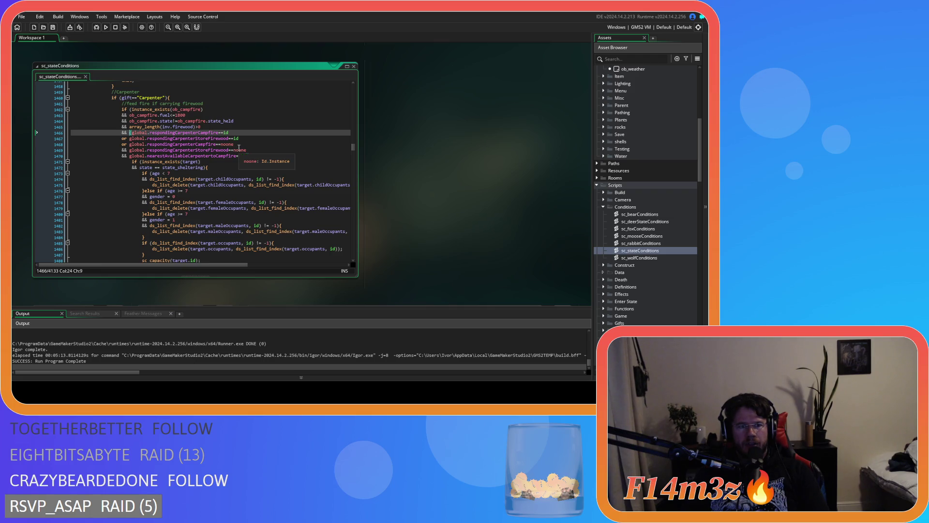
Highlight the respondingCarpenterCampfire, respondingCarpenterStoreFirewood and nearestAvailableCarpentertoCampfire checks in turn.
{"action": "left_click_drag", "start_coordinate": [229, 133], "coordinate": [134, 135]}
{"action": "left_click_drag", "start_coordinate": [228, 132], "coordinate": [128, 137]}
{"action": "key", "text": "shift+Right"}
{"action": "key", "text": "shift+Right"}
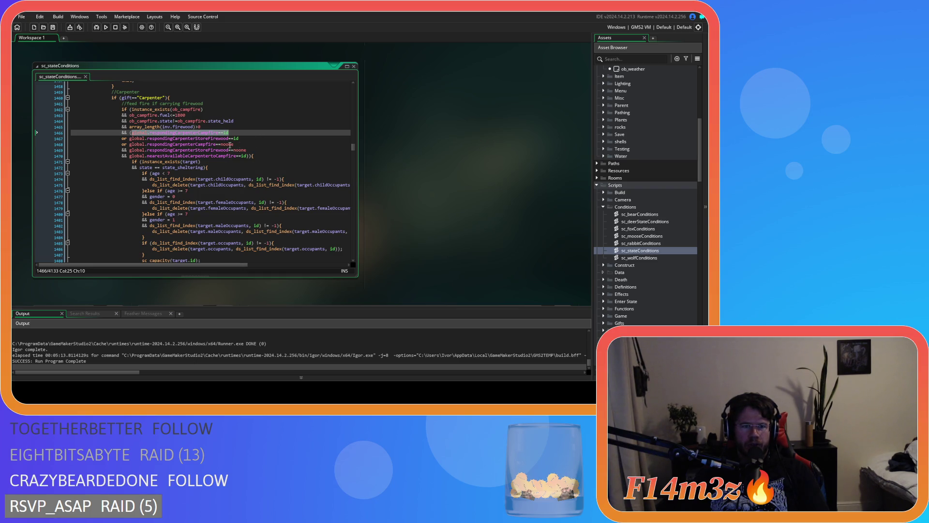
{"action": "left_click_drag", "start_coordinate": [239, 139], "coordinate": [150, 140]}
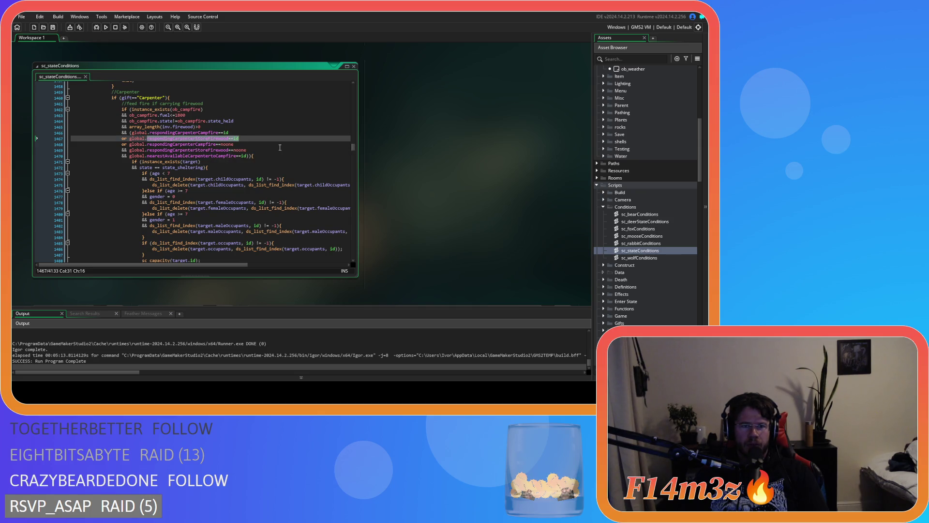
{"action": "left_click", "coordinate": [280, 147]}
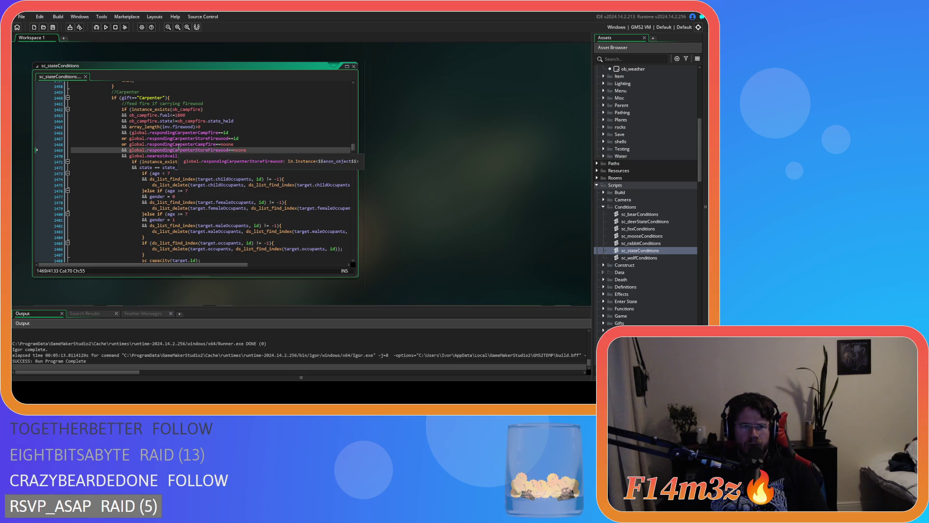
{"action": "left_click_drag", "start_coordinate": [173, 144], "coordinate": [262, 151]}
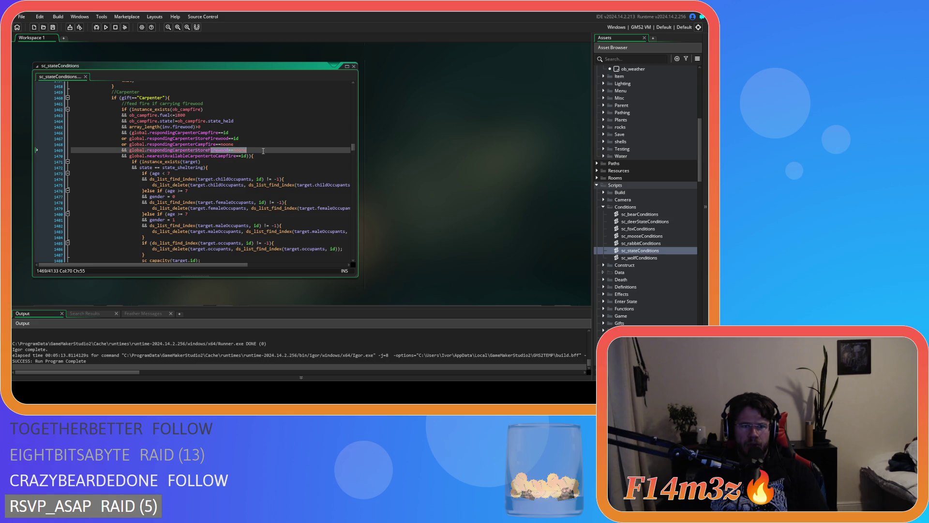
{"action": "left_click_drag", "start_coordinate": [180, 155], "coordinate": [245, 157]}
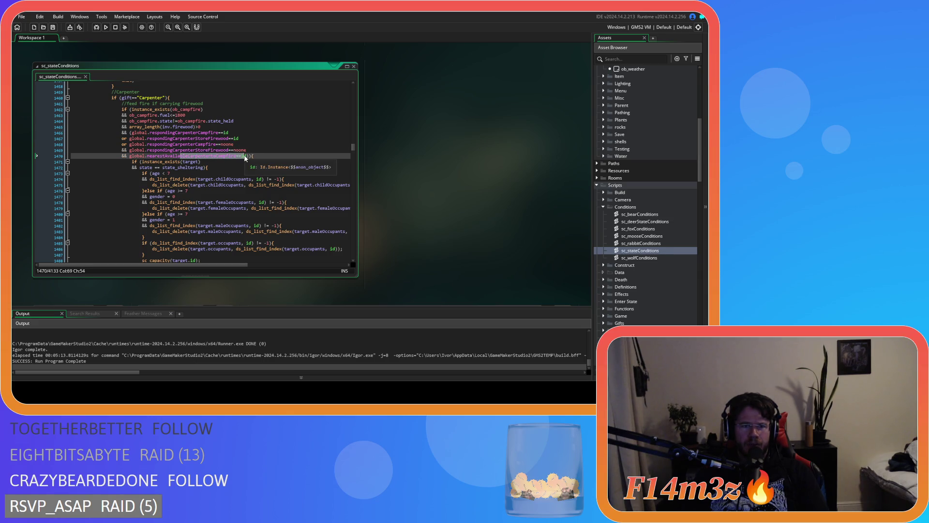
{"action": "left_click", "coordinate": [247, 158]}
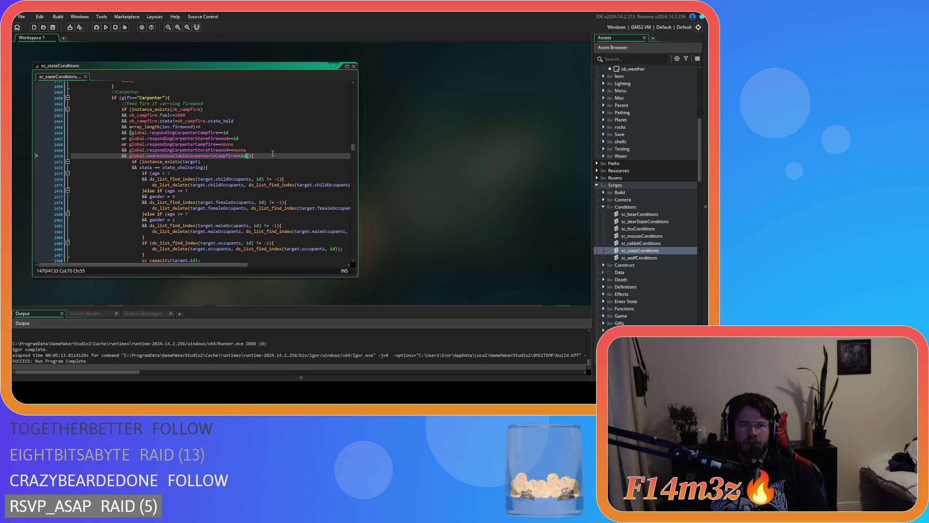
Review the firewood-count check and the script code below it.
{"action": "scroll", "coordinate": [252, 173], "scroll_direction": "up", "scroll_amount": 1}
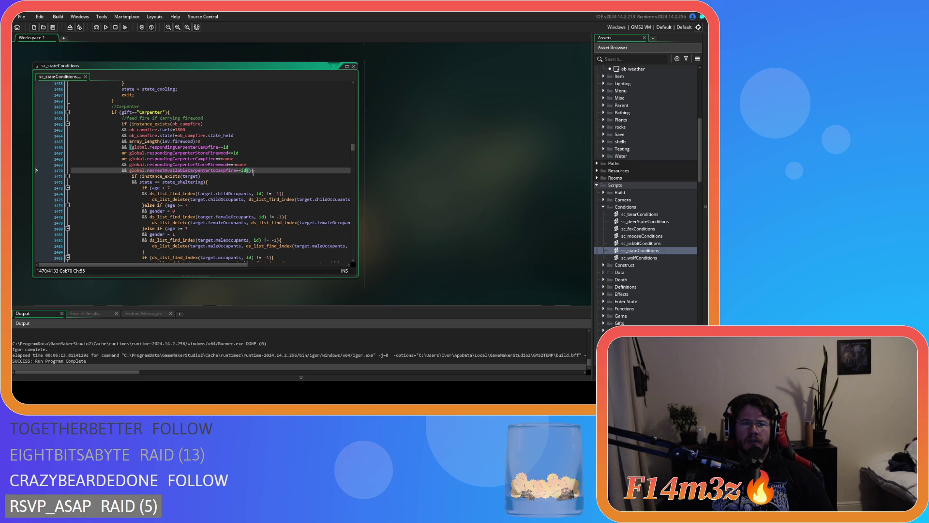
{"action": "scroll", "coordinate": [253, 173], "scroll_direction": "down", "scroll_amount": 9}
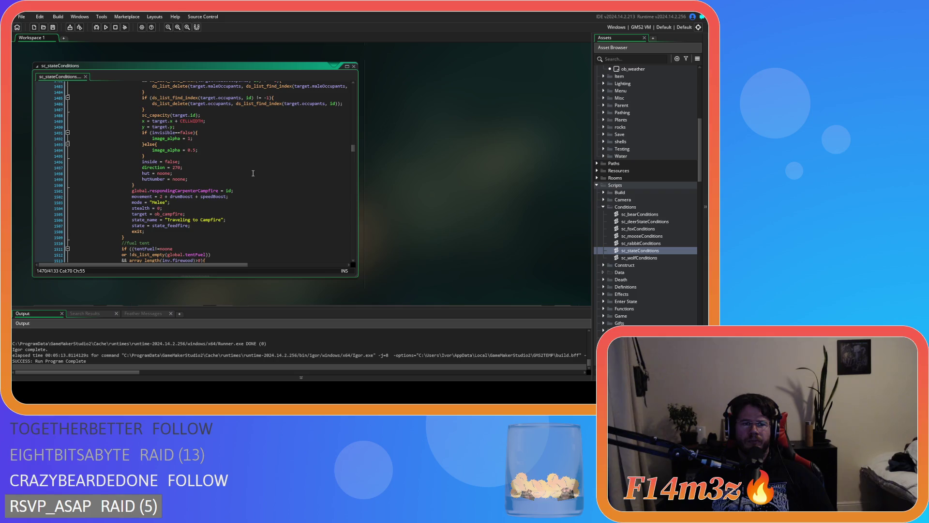
{"action": "scroll", "coordinate": [253, 173], "scroll_direction": "up", "scroll_amount": 7}
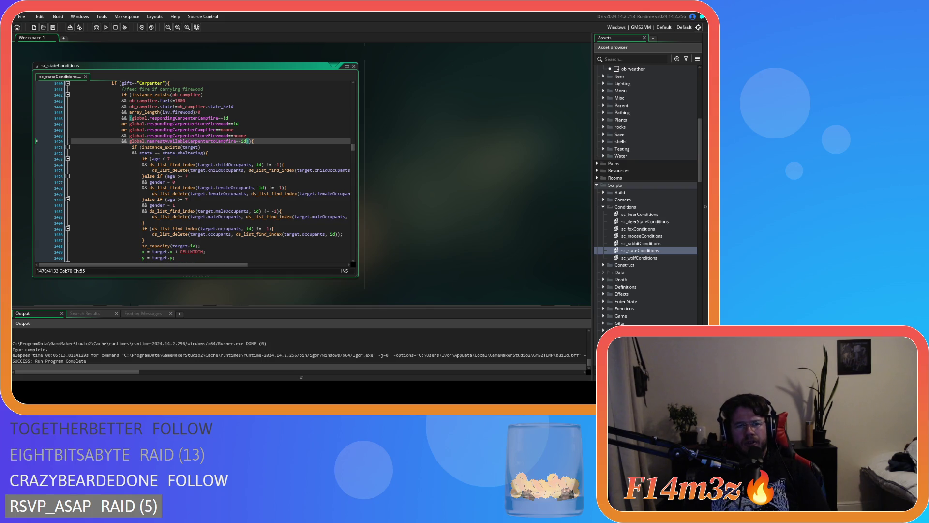
{"action": "scroll", "coordinate": [262, 184], "scroll_direction": "up", "scroll_amount": 2}
{"action": "scroll", "coordinate": [272, 195], "scroll_direction": "down", "scroll_amount": 3}
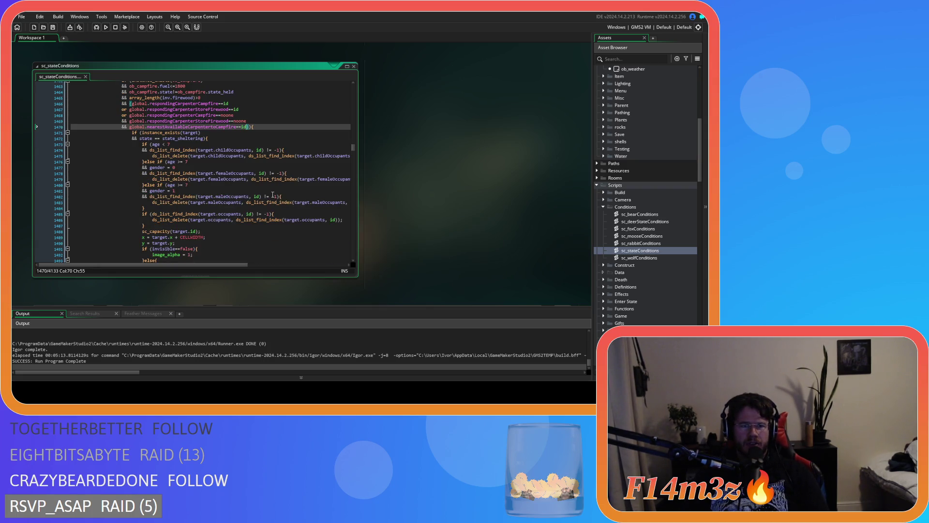
{"action": "scroll", "coordinate": [272, 195], "scroll_direction": "down", "scroll_amount": 7}
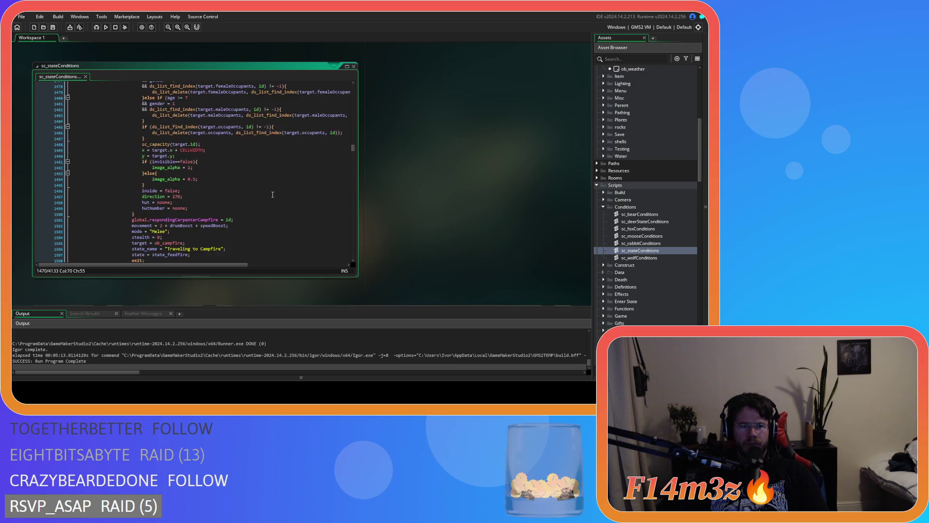
{"action": "scroll", "coordinate": [273, 194], "scroll_direction": "up", "scroll_amount": 10}
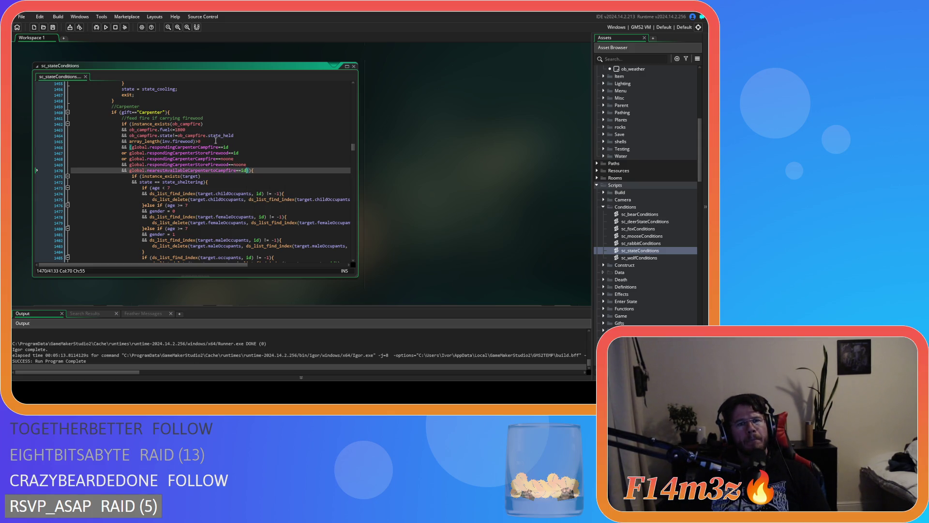
{"action": "left_click", "coordinate": [215, 141]}
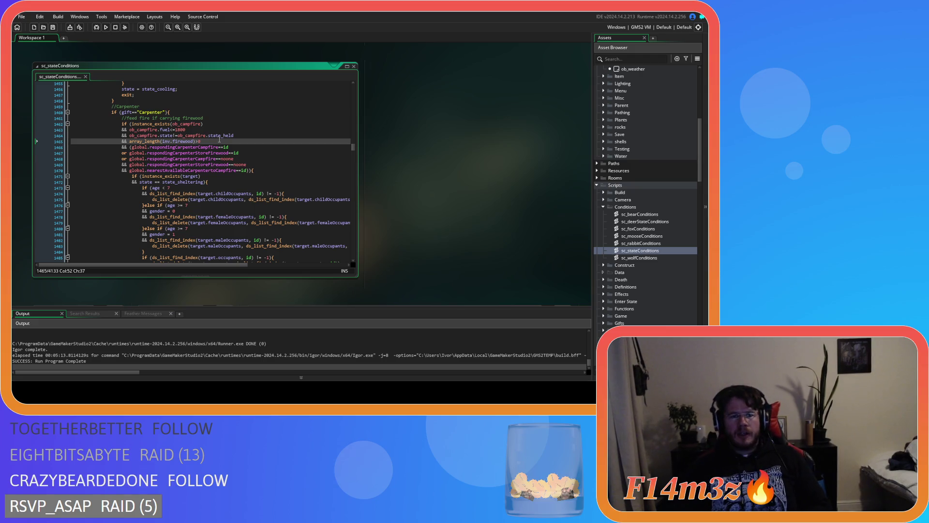
{"action": "scroll", "coordinate": [177, 176], "scroll_direction": "down", "scroll_amount": 15}
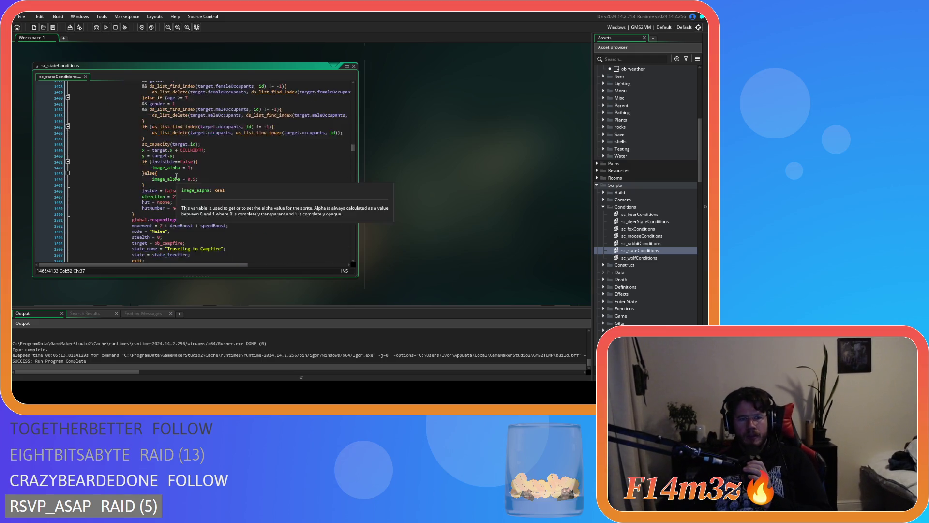
{"action": "scroll", "coordinate": [296, 147], "scroll_direction": "down", "scroll_amount": 11}
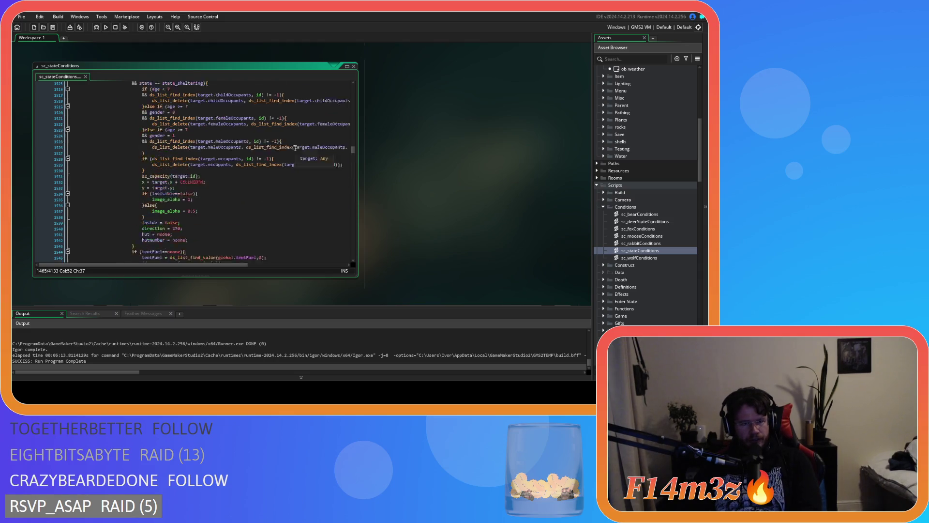
{"action": "scroll", "coordinate": [295, 147], "scroll_direction": "down", "scroll_amount": 7}
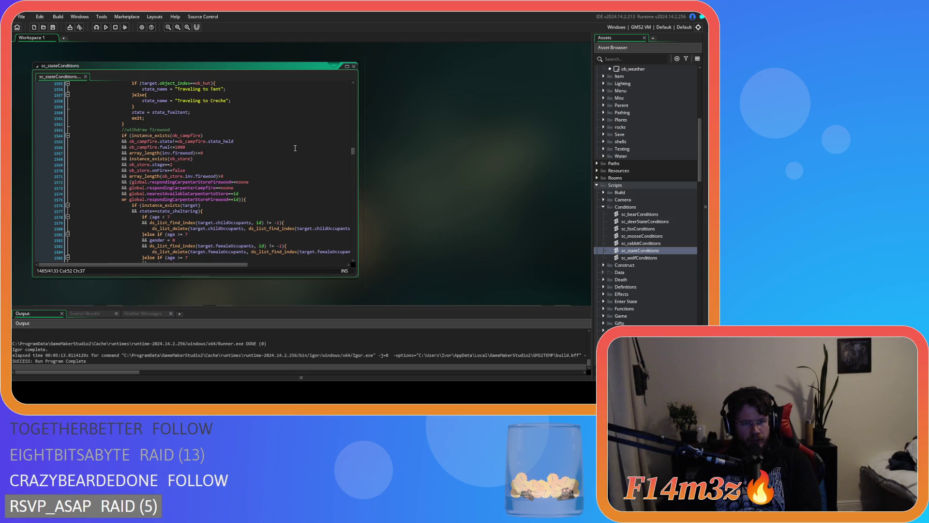
{"action": "scroll", "coordinate": [296, 148], "scroll_direction": "down", "scroll_amount": 18}
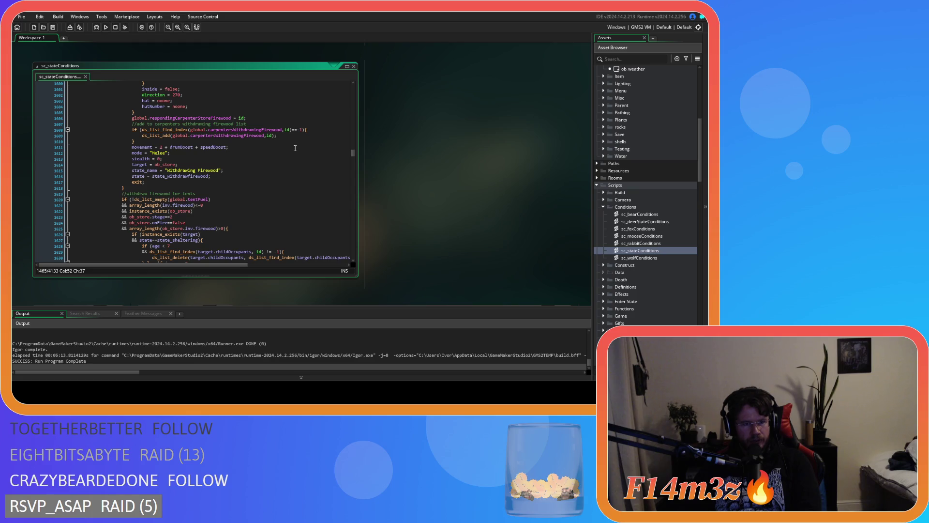
{"action": "scroll", "coordinate": [295, 148], "scroll_direction": "down", "scroll_amount": 20}
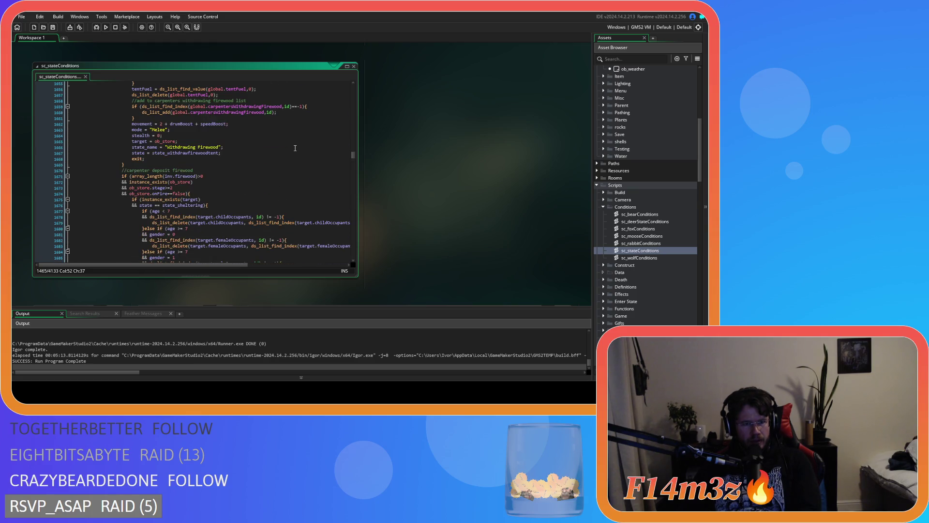
{"action": "scroll", "coordinate": [295, 148], "scroll_direction": "down", "scroll_amount": 9}
{"action": "scroll", "coordinate": [295, 148], "scroll_direction": "down", "scroll_amount": 16}
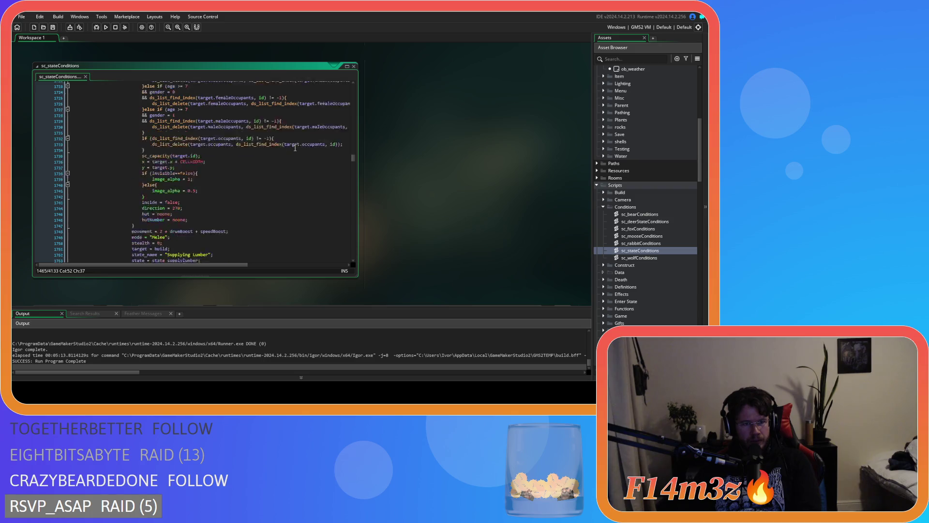
{"action": "scroll", "coordinate": [295, 148], "scroll_direction": "down", "scroll_amount": 20}
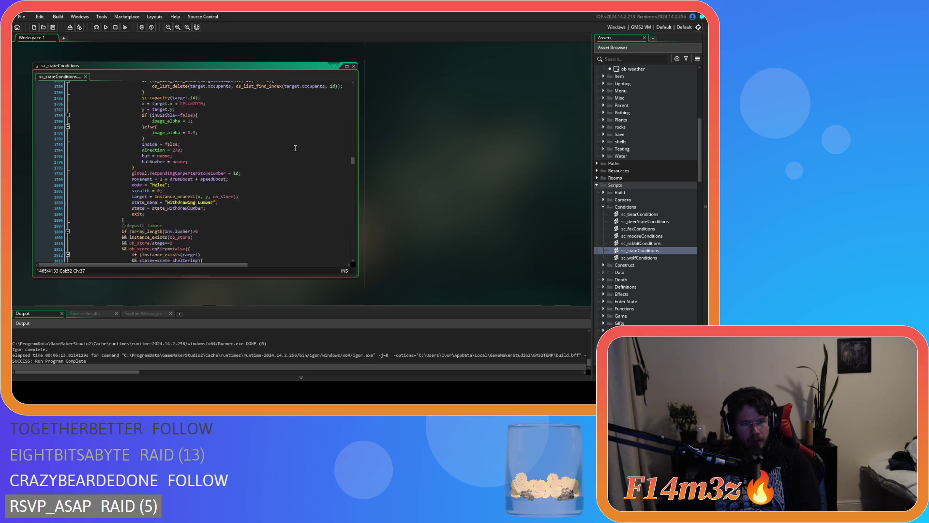
{"action": "scroll", "coordinate": [295, 148], "scroll_direction": "down", "scroll_amount": 10}
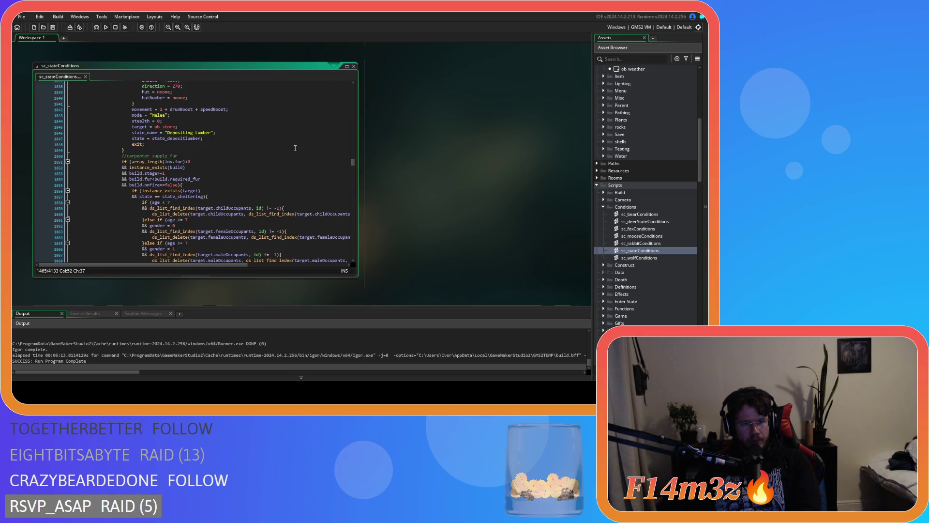
{"action": "scroll", "coordinate": [296, 148], "scroll_direction": "down", "scroll_amount": 7}
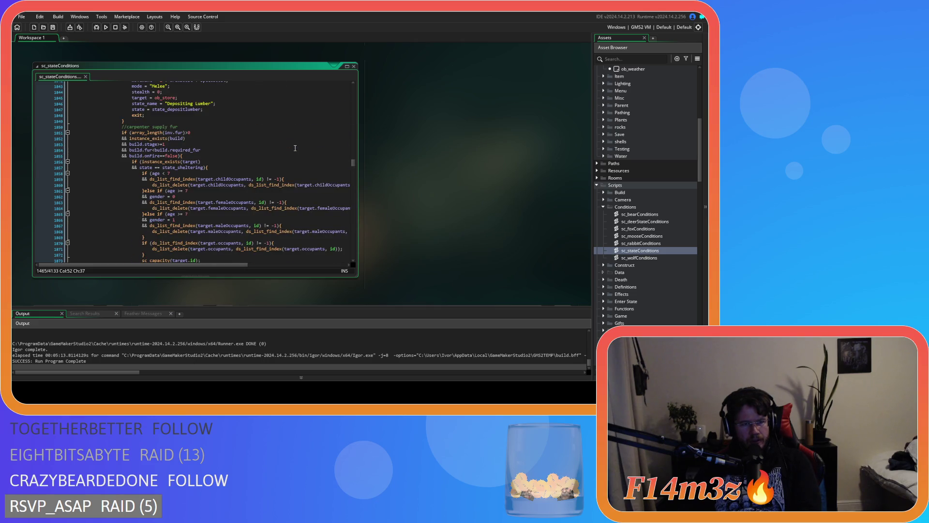
{"action": "scroll", "coordinate": [295, 148], "scroll_direction": "down", "scroll_amount": 10}
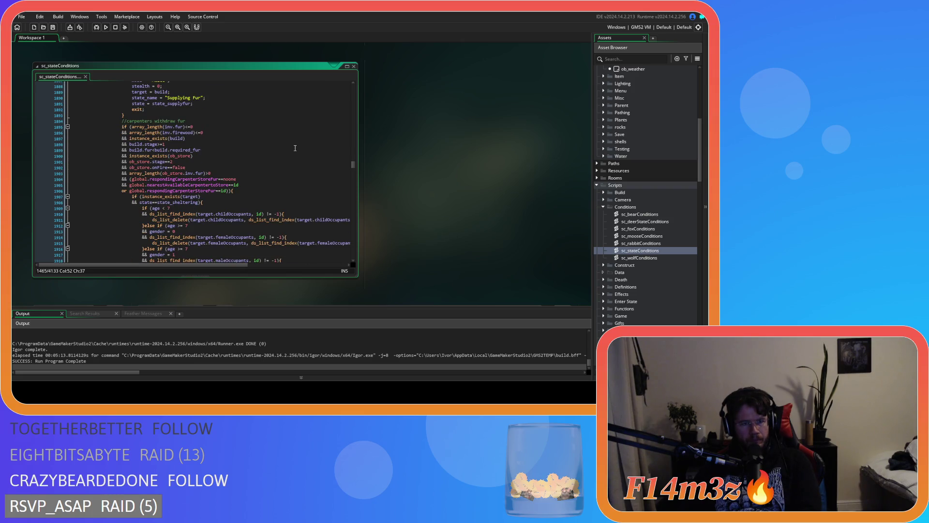
{"action": "scroll", "coordinate": [295, 148], "scroll_direction": "up", "scroll_amount": 5}
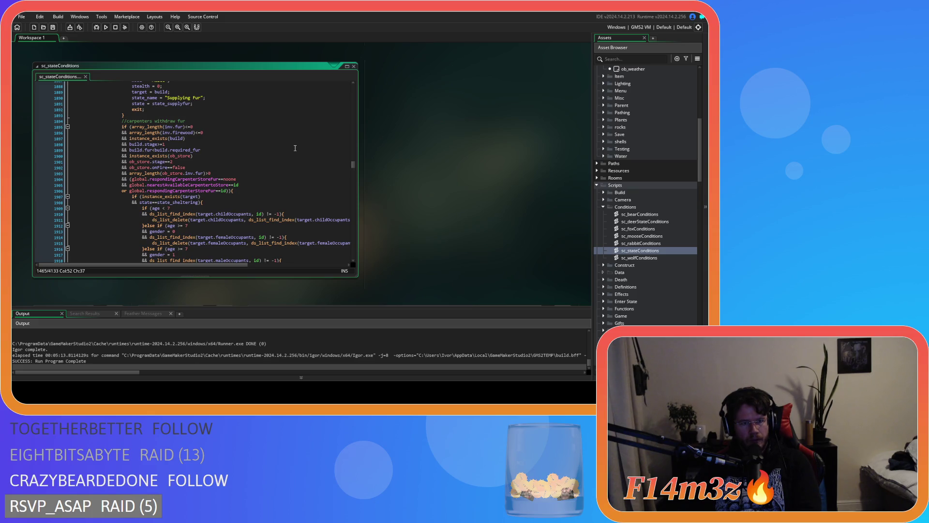
{"action": "scroll", "coordinate": [295, 148], "scroll_direction": "down", "scroll_amount": 15}
{"action": "scroll", "coordinate": [295, 149], "scroll_direction": "up", "scroll_amount": 20}
{"action": "scroll", "coordinate": [295, 148], "scroll_direction": "up", "scroll_amount": 20}
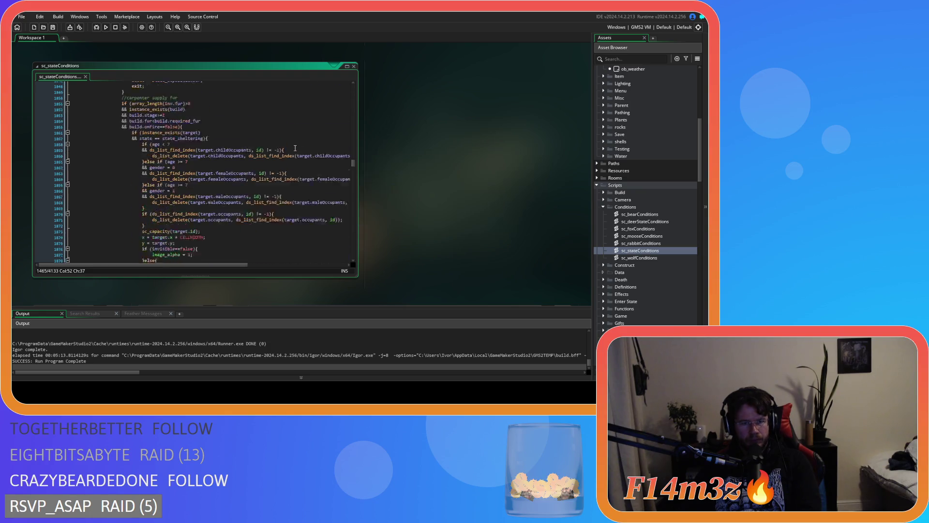
{"action": "scroll", "coordinate": [260, 151], "scroll_direction": "up", "scroll_amount": 18}
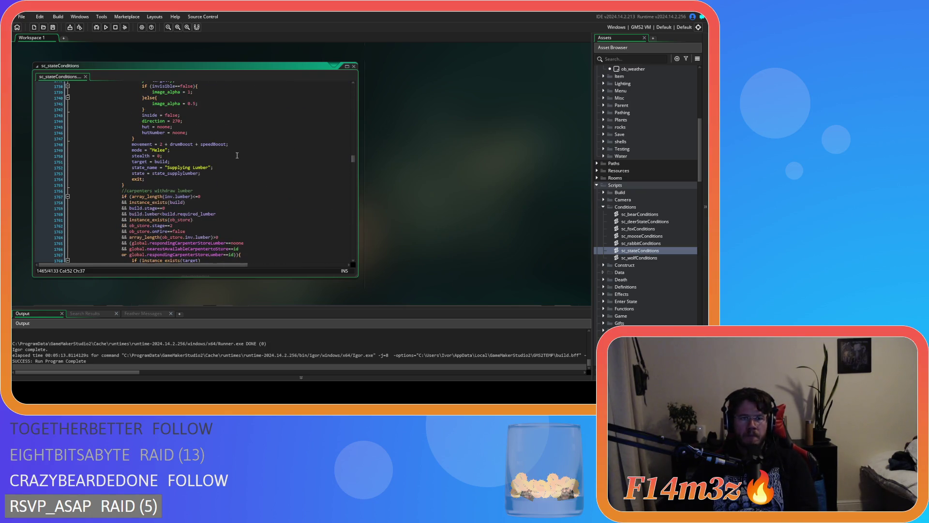
{"action": "scroll", "coordinate": [237, 155], "scroll_direction": "up", "scroll_amount": 4}
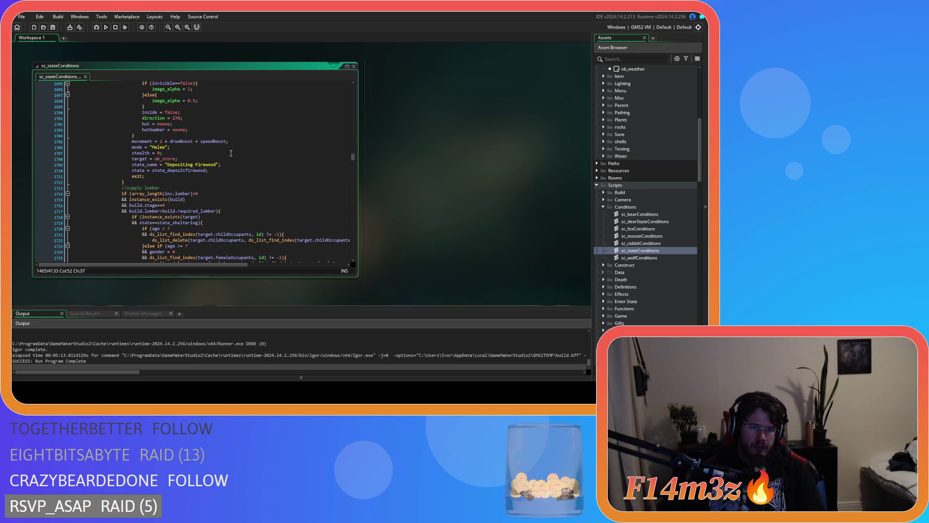
{"action": "scroll", "coordinate": [176, 207], "scroll_direction": "up", "scroll_amount": 15}
{"action": "scroll", "coordinate": [176, 207], "scroll_direction": "up", "scroll_amount": 19}
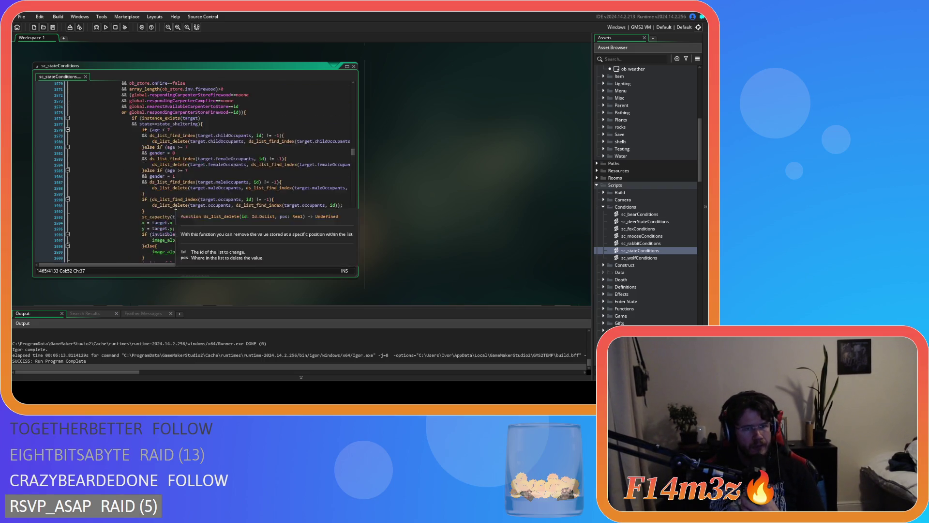
{"action": "scroll", "coordinate": [173, 206], "scroll_direction": "up", "scroll_amount": 19}
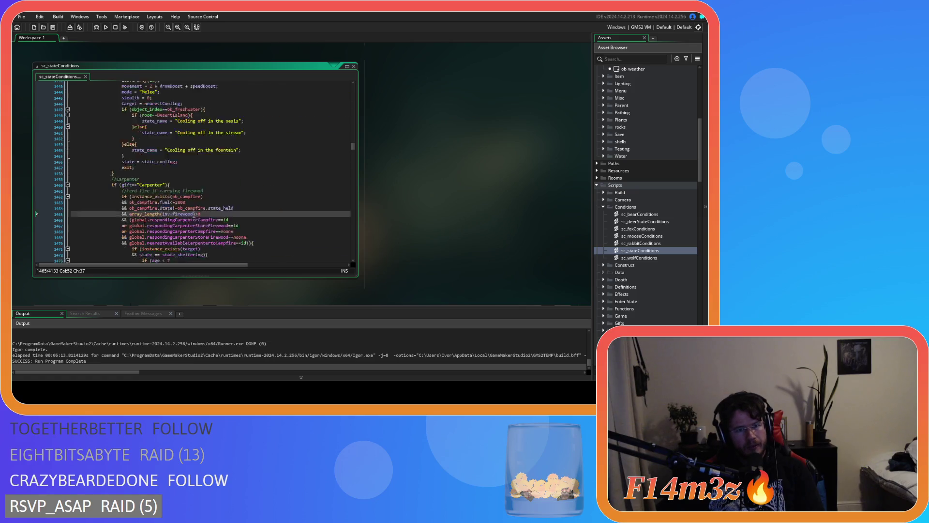
{"action": "scroll", "coordinate": [194, 214], "scroll_direction": "down", "scroll_amount": 11}
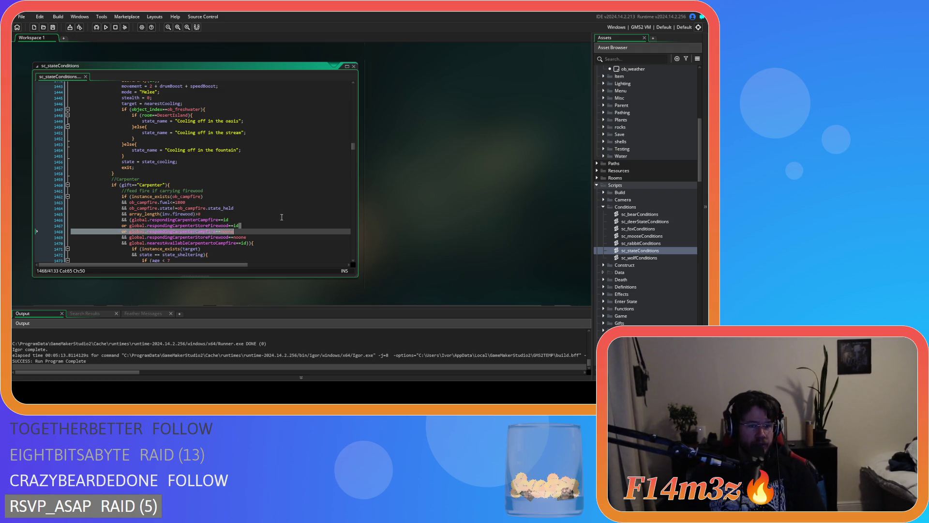
Re-examine the campfire responder conditions, marking the noone and nearest-carpenter checks.
{"action": "left_click_drag", "start_coordinate": [129, 242], "coordinate": [255, 240]}
{"action": "key", "text": "Up"}
{"action": "key", "text": "Up"}
{"action": "key", "text": "Up"}
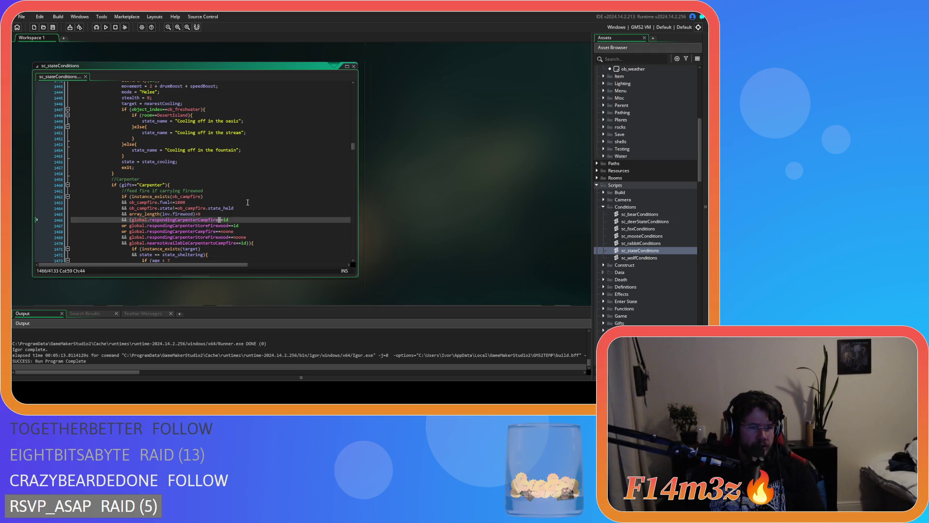
{"action": "scroll", "coordinate": [244, 198], "scroll_direction": "down", "scroll_amount": 3}
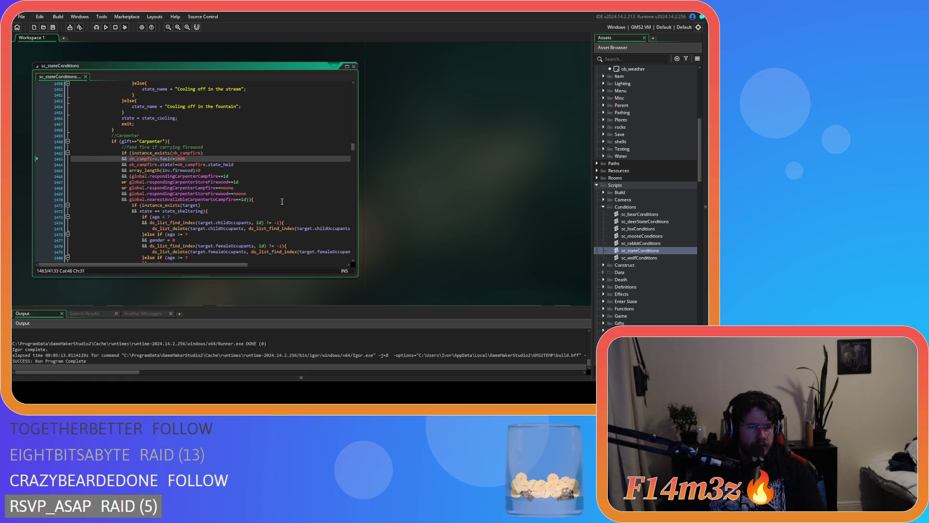
{"action": "key", "text": "Down"}
{"action": "key", "text": "Down"}
{"action": "key", "text": "Down"}
{"action": "key", "text": "End"}
{"action": "left_click", "coordinate": [265, 176]}
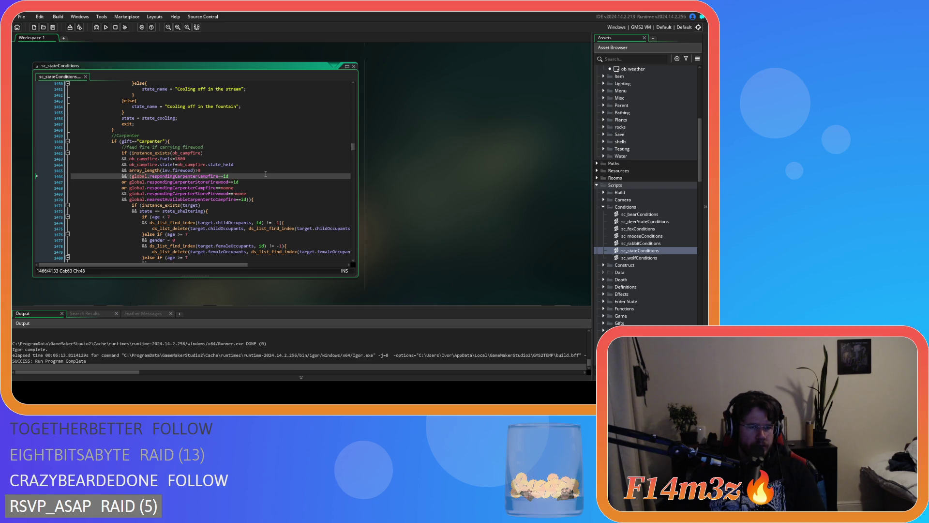
{"action": "left_click", "coordinate": [263, 182]}
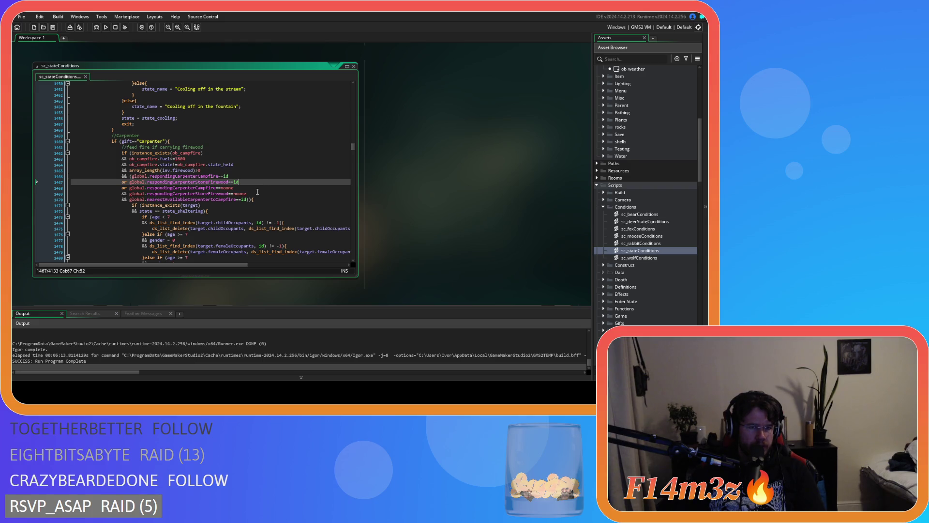
{"action": "left_click", "coordinate": [257, 193]}
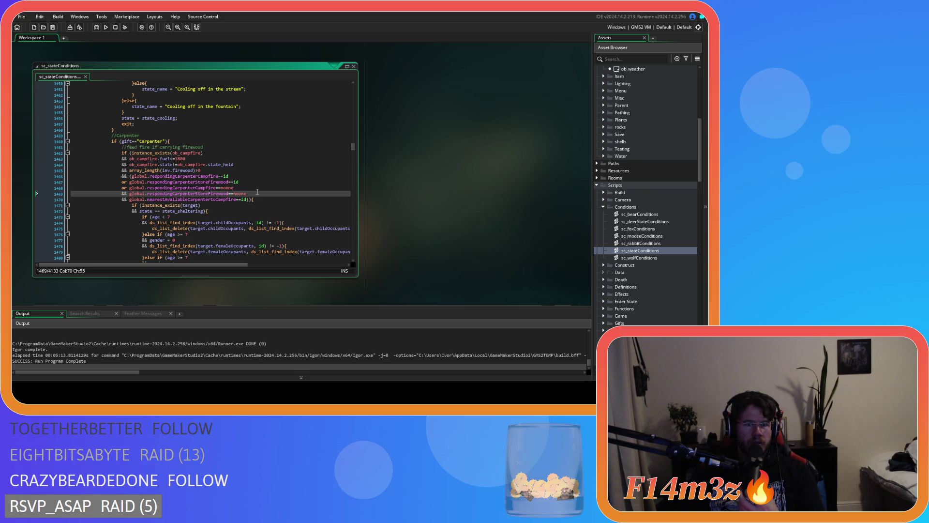
{"action": "left_click_drag", "start_coordinate": [258, 193], "coordinate": [196, 189]}
{"action": "left_click", "coordinate": [218, 199]}
Inspect the fuel tent block's age and target-exists checks around line 1513.
{"action": "scroll", "coordinate": [270, 200], "scroll_direction": "down", "scroll_amount": 15}
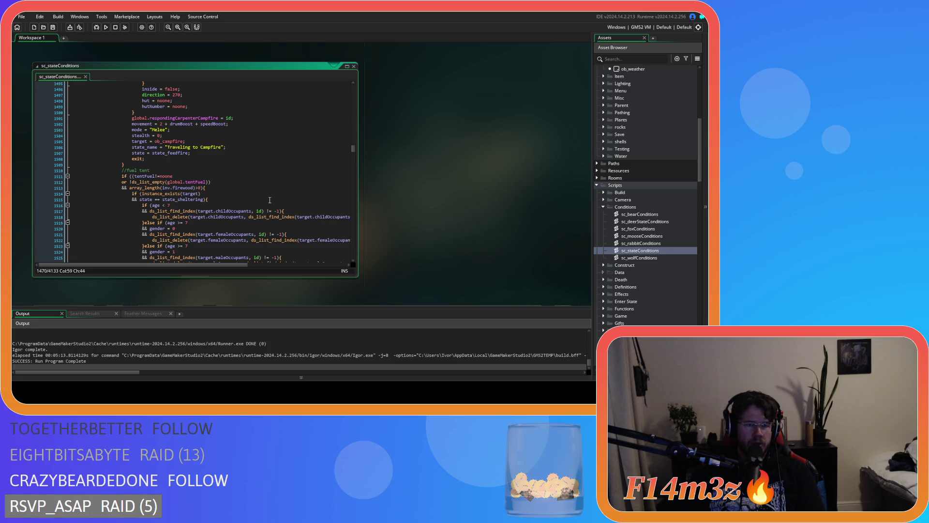
{"action": "scroll", "coordinate": [270, 200], "scroll_direction": "down", "scroll_amount": 4}
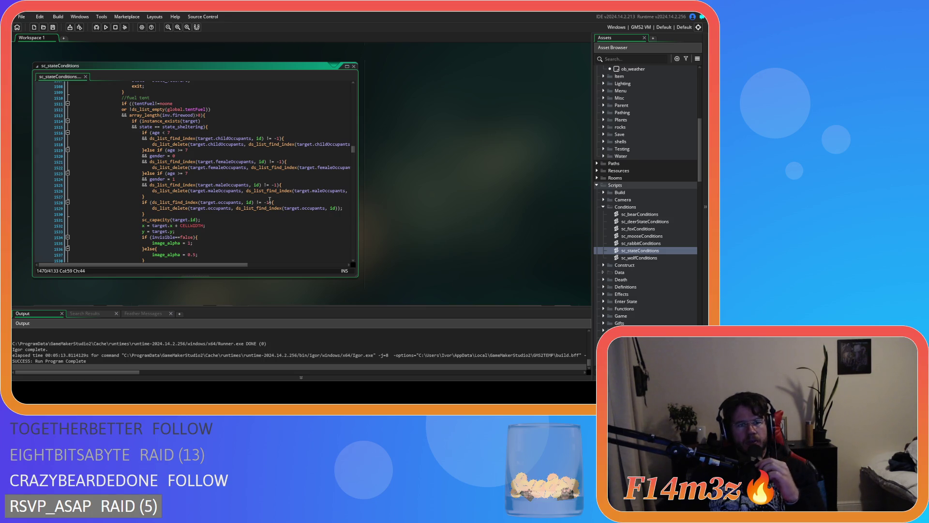
{"action": "scroll", "coordinate": [270, 201], "scroll_direction": "up", "scroll_amount": 15}
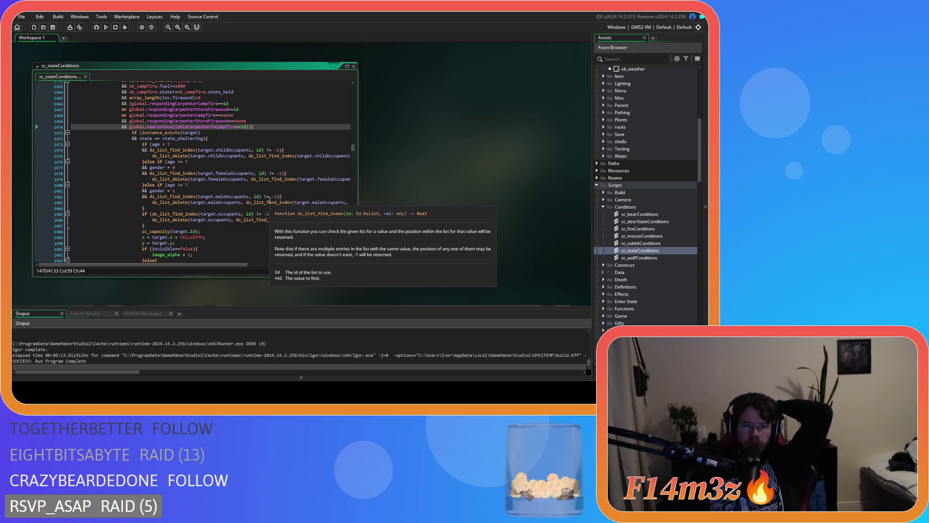
{"action": "scroll", "coordinate": [270, 201], "scroll_direction": "down", "scroll_amount": 2}
{"action": "scroll", "coordinate": [269, 200], "scroll_direction": "down", "scroll_amount": 20}
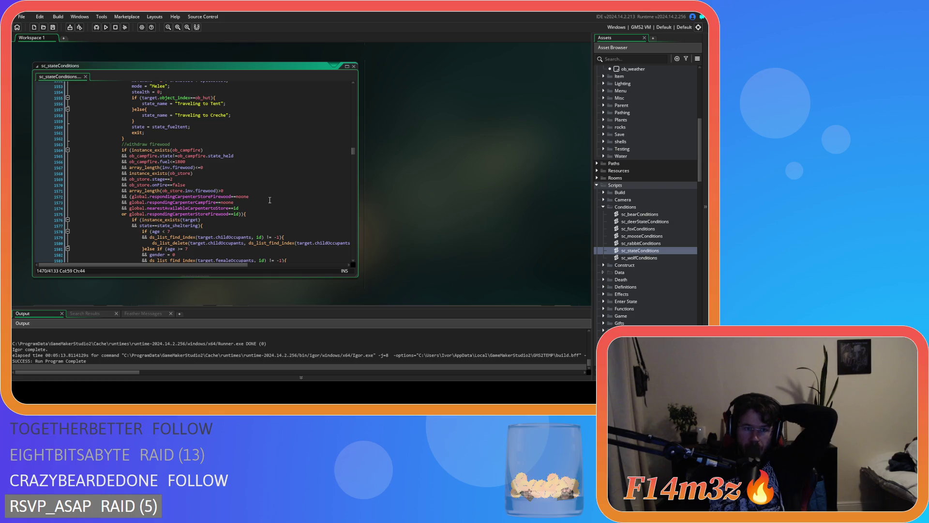
{"action": "scroll", "coordinate": [269, 200], "scroll_direction": "up", "scroll_amount": 5}
{"action": "scroll", "coordinate": [269, 200], "scroll_direction": "down", "scroll_amount": 4}
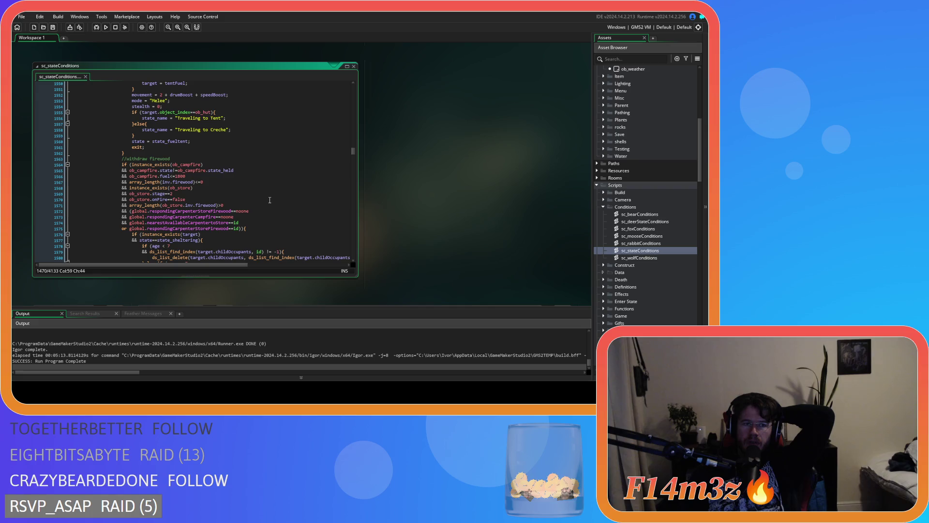
{"action": "scroll", "coordinate": [270, 199], "scroll_direction": "down", "scroll_amount": 20}
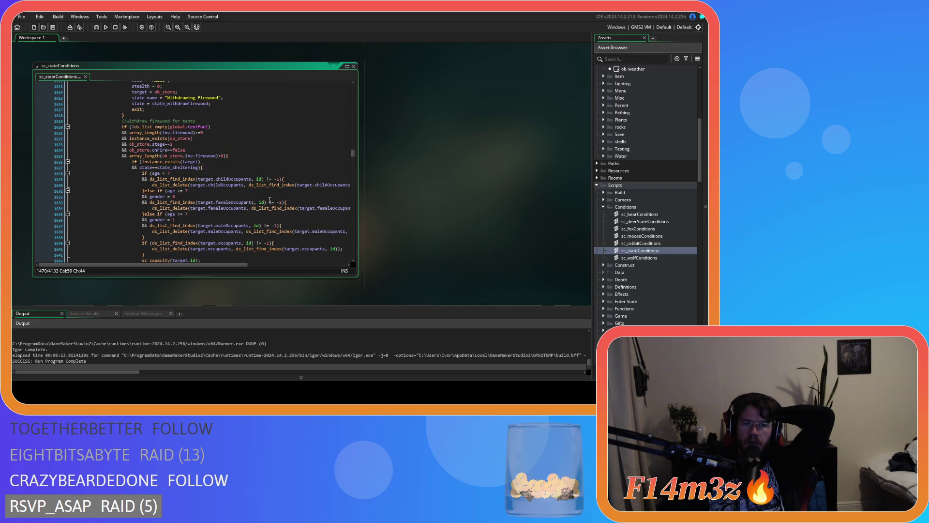
{"action": "scroll", "coordinate": [270, 200], "scroll_direction": "up", "scroll_amount": 17}
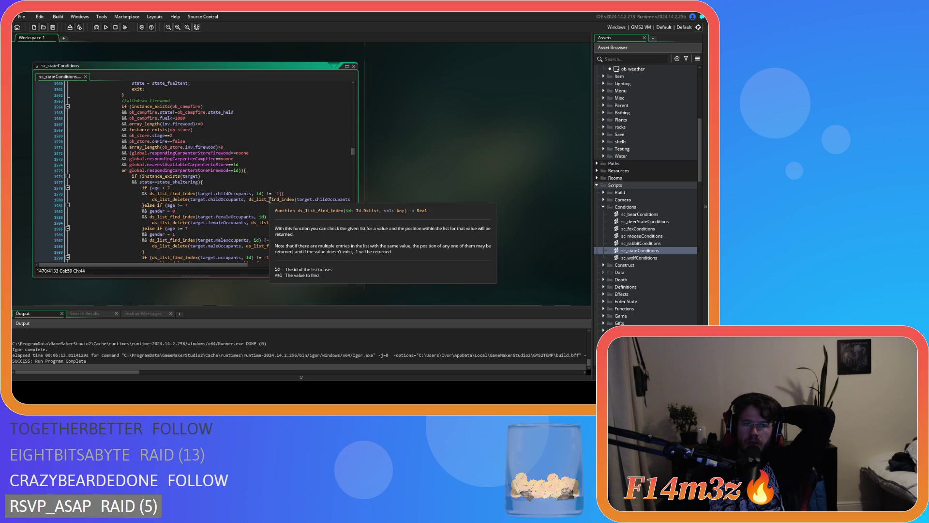
{"action": "scroll", "coordinate": [270, 199], "scroll_direction": "down", "scroll_amount": 15}
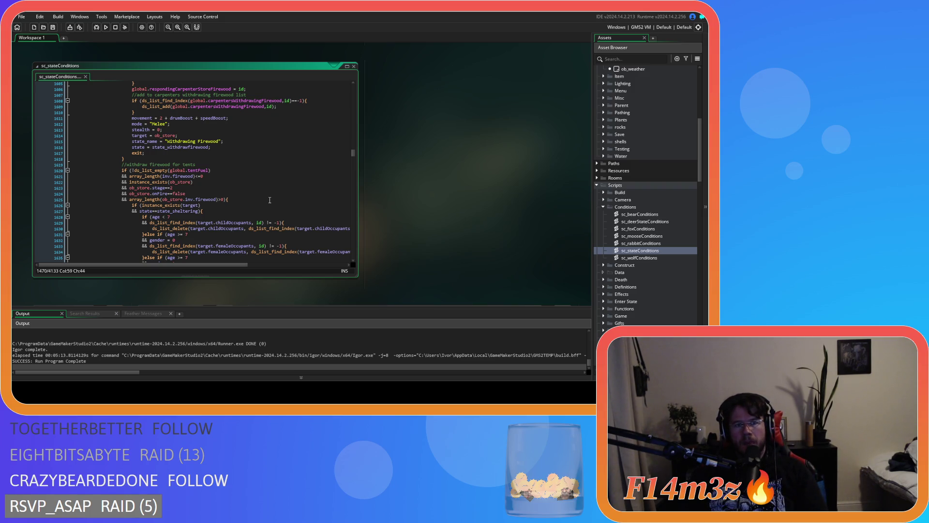
{"action": "scroll", "coordinate": [269, 200], "scroll_direction": "down", "scroll_amount": 20}
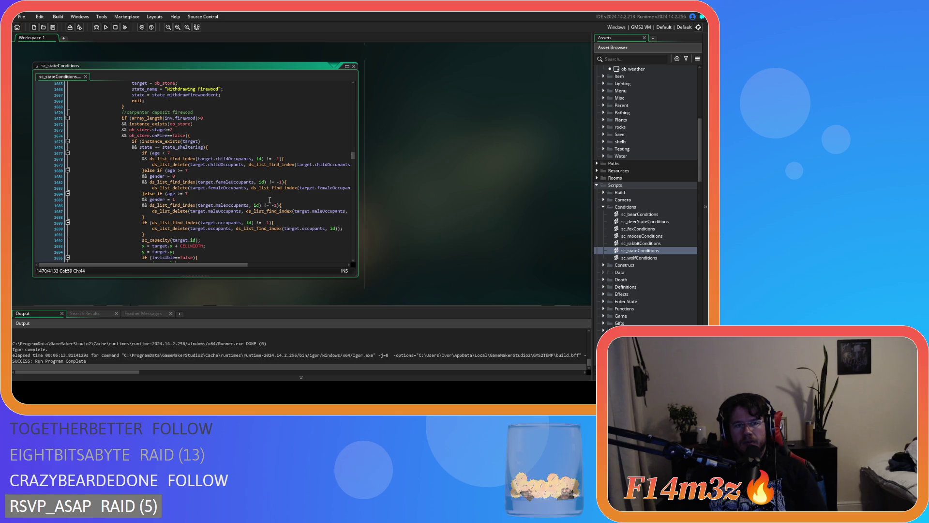
{"action": "scroll", "coordinate": [270, 200], "scroll_direction": "down", "scroll_amount": 9}
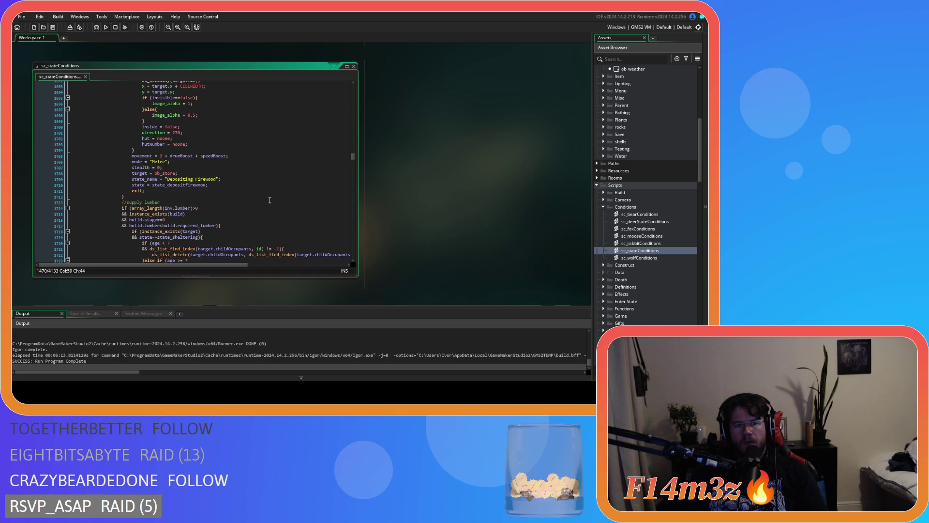
{"action": "scroll", "coordinate": [270, 200], "scroll_direction": "down", "scroll_amount": 17}
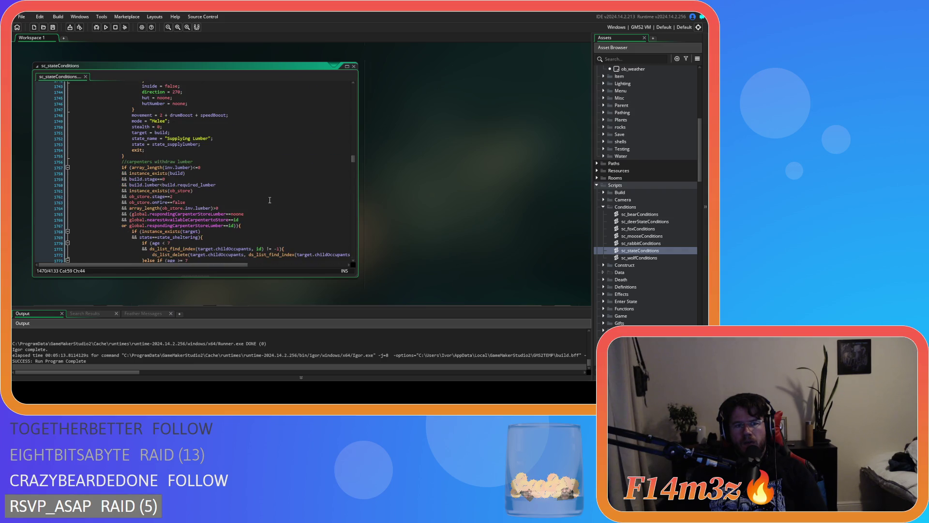
{"action": "scroll", "coordinate": [270, 200], "scroll_direction": "down", "scroll_amount": 4}
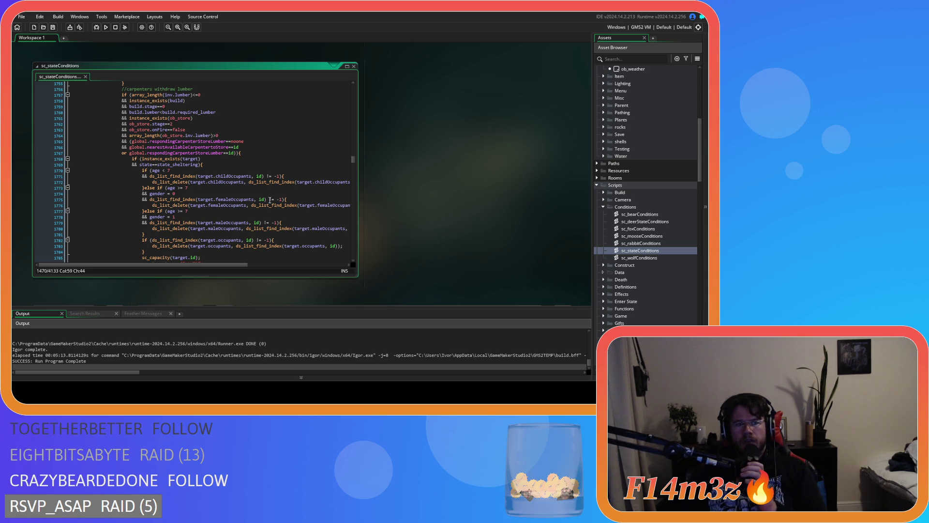
{"action": "scroll", "coordinate": [269, 200], "scroll_direction": "down", "scroll_amount": 9}
{"action": "left_click_drag", "start_coordinate": [241, 173], "coordinate": [173, 173]}
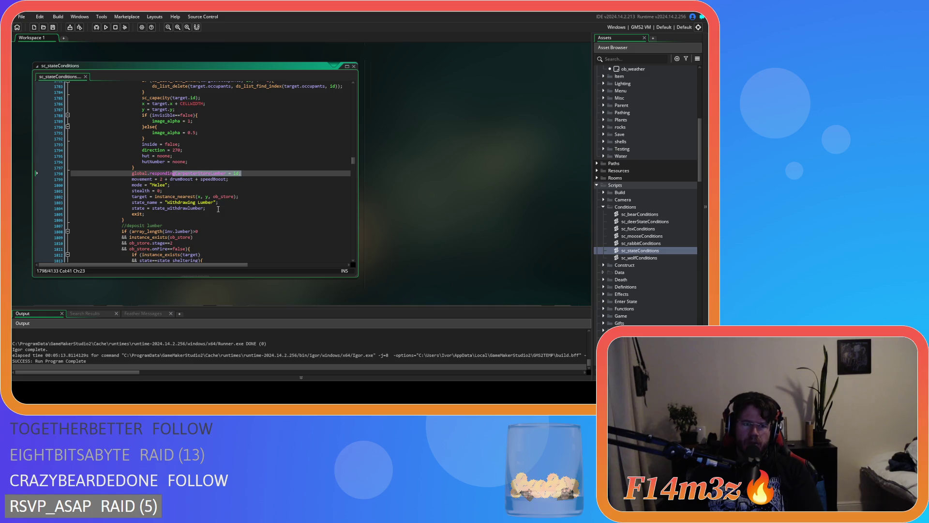
{"action": "scroll", "coordinate": [218, 209], "scroll_direction": "up", "scroll_amount": 17}
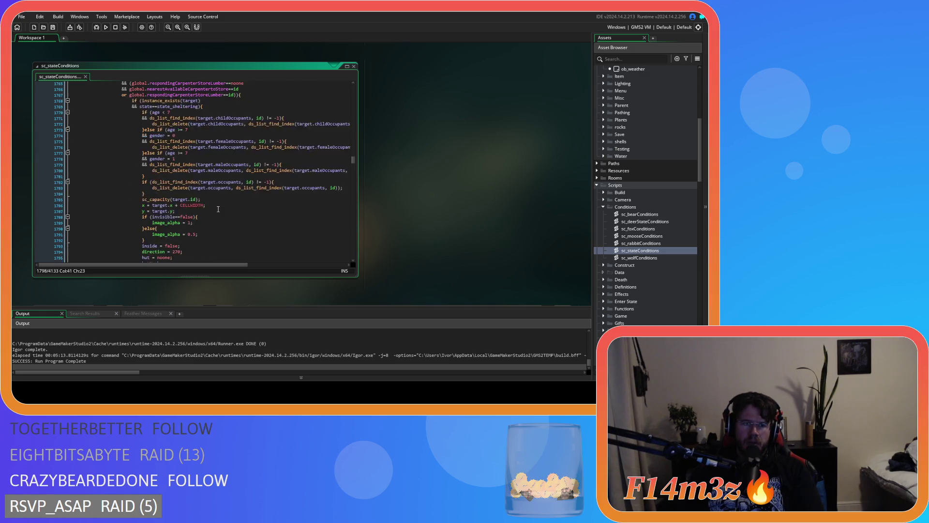
{"action": "scroll", "coordinate": [218, 209], "scroll_direction": "up", "scroll_amount": 20}
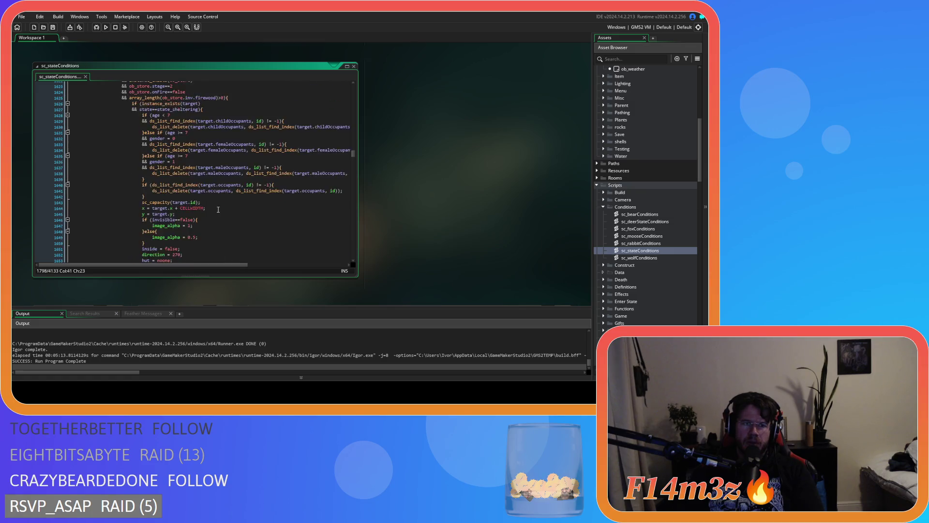
{"action": "scroll", "coordinate": [219, 209], "scroll_direction": "up", "scroll_amount": 20}
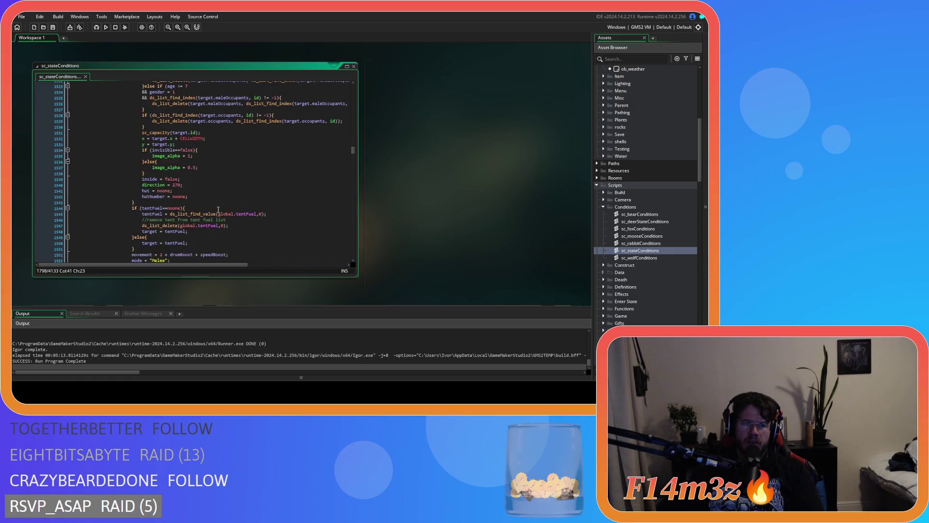
{"action": "scroll", "coordinate": [219, 210], "scroll_direction": "up", "scroll_amount": 13}
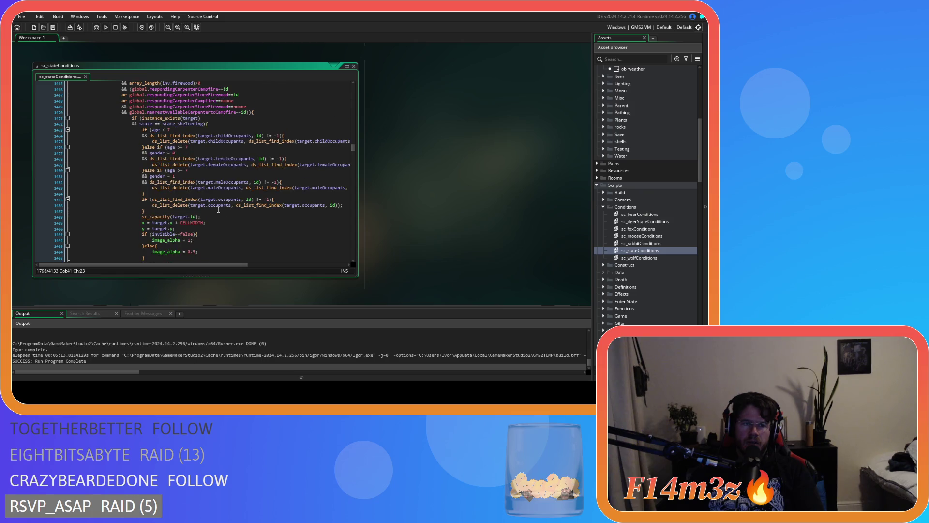
{"action": "scroll", "coordinate": [218, 210], "scroll_direction": "down", "scroll_amount": 12}
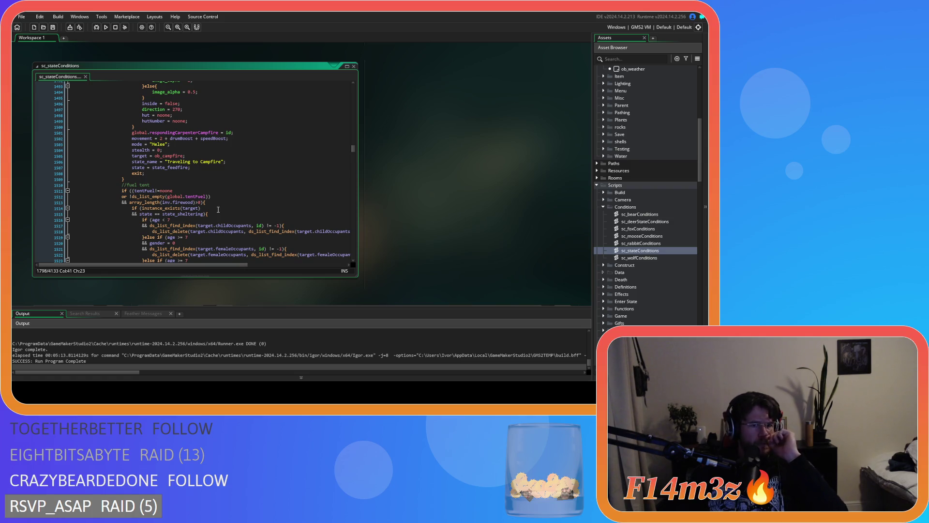
{"action": "scroll", "coordinate": [218, 209], "scroll_direction": "up", "scroll_amount": 2}
{"action": "scroll", "coordinate": [218, 209], "scroll_direction": "up", "scroll_amount": 13}
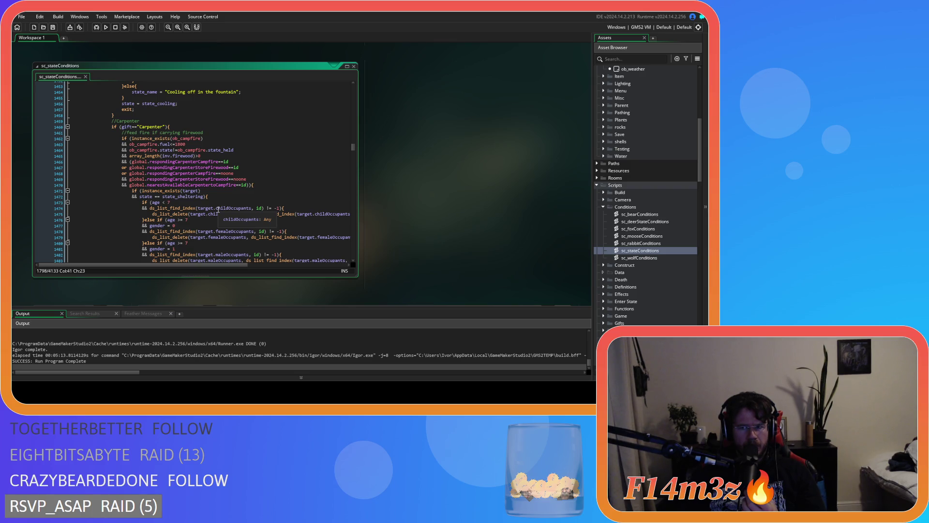
{"action": "scroll", "coordinate": [218, 209], "scroll_direction": "down", "scroll_amount": 10}
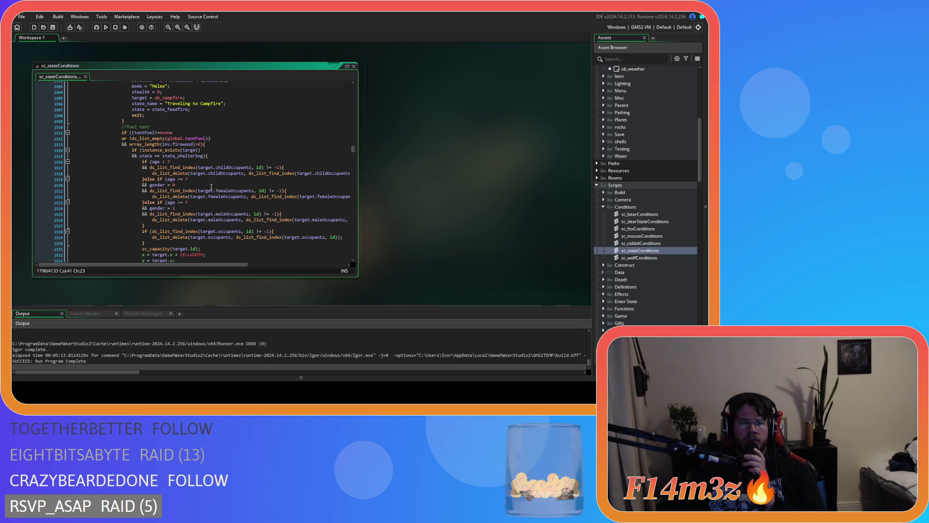
{"action": "left_click", "coordinate": [244, 161]}
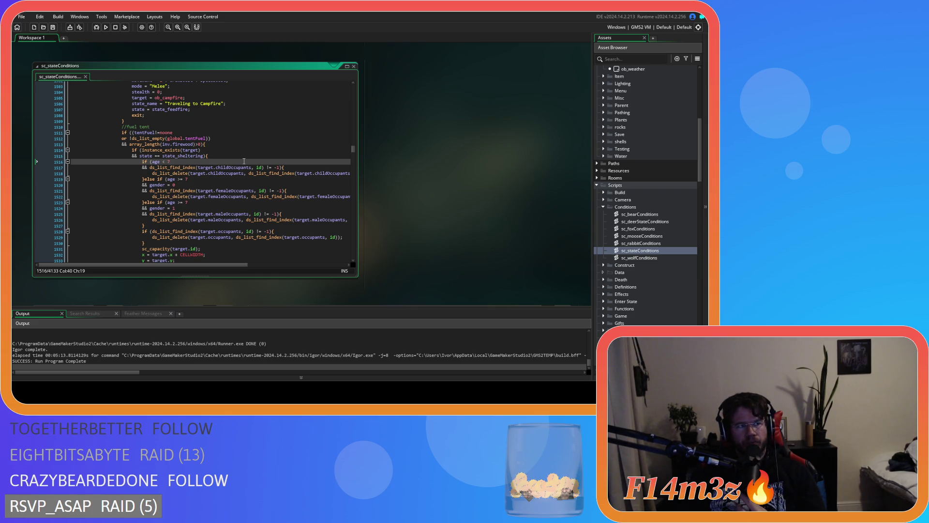
{"action": "left_click", "coordinate": [235, 148]}
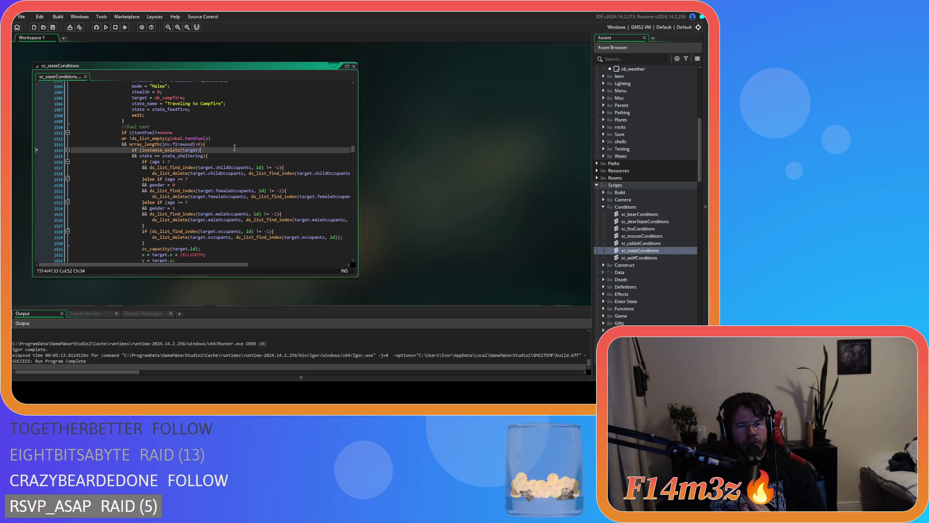
{"action": "left_click", "coordinate": [230, 145]}
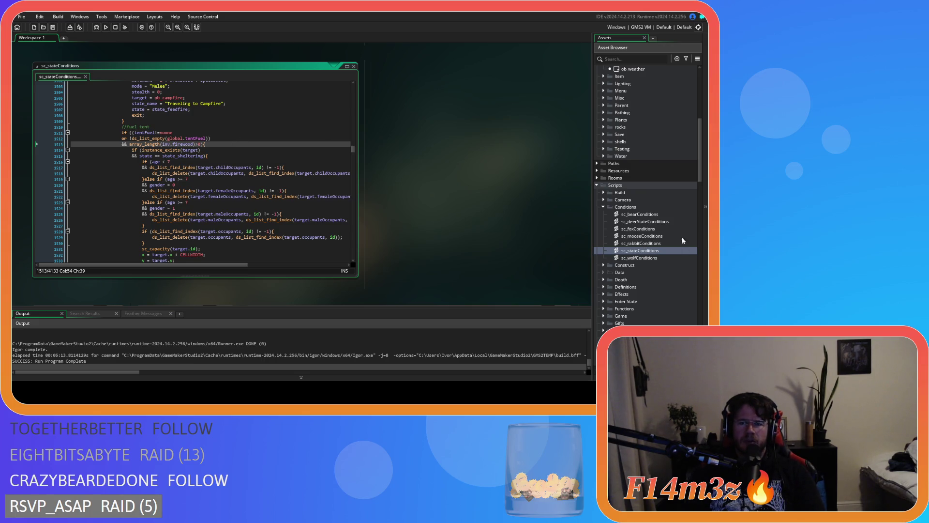
{"action": "scroll", "coordinate": [639, 208], "scroll_direction": "up", "scroll_amount": 10}
Open the ob_human object and the sc_stateConditions script.
{"action": "double_click", "coordinate": [650, 188]}
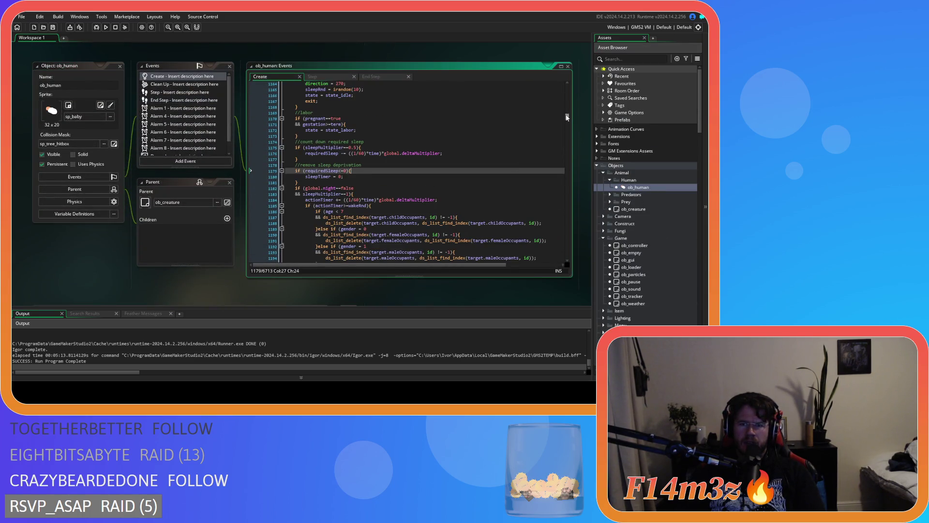
{"action": "left_click_drag", "start_coordinate": [568, 117], "coordinate": [565, 81]}
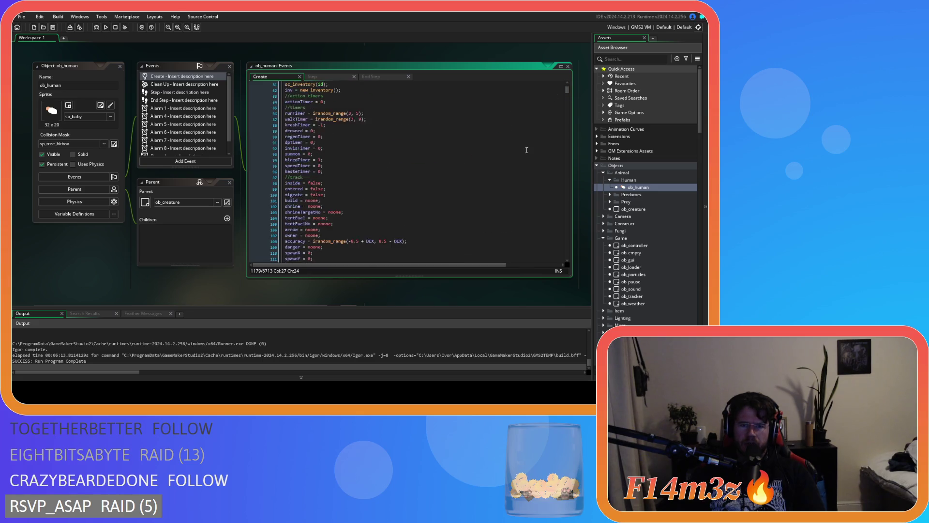
{"action": "scroll", "coordinate": [527, 150], "scroll_direction": "down", "scroll_amount": 5}
{"action": "scroll", "coordinate": [663, 207], "scroll_direction": "down", "scroll_amount": 10}
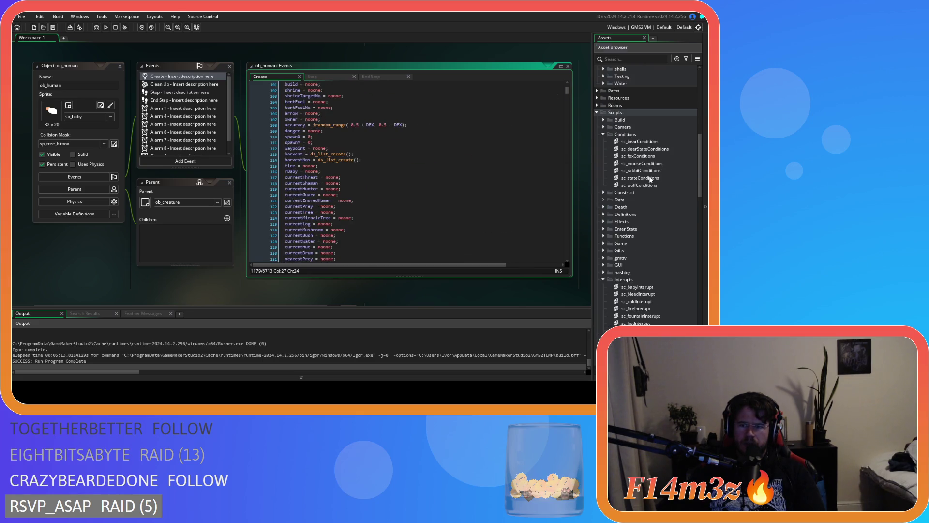
{"action": "double_click", "coordinate": [651, 178]}
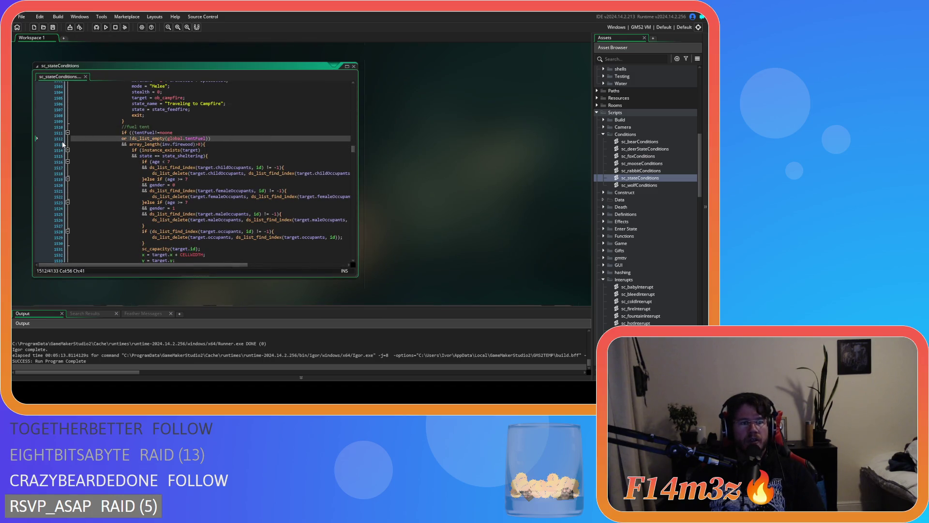
{"action": "left_click_drag", "start_coordinate": [353, 149], "coordinate": [353, 80]}
Compare the availableCarpenters conditions on lines 10–14 with the fuel tent check at lines 1507–1512.
{"action": "left_click", "coordinate": [186, 137]}
{"action": "left_click", "coordinate": [259, 141], "text": "shift"}
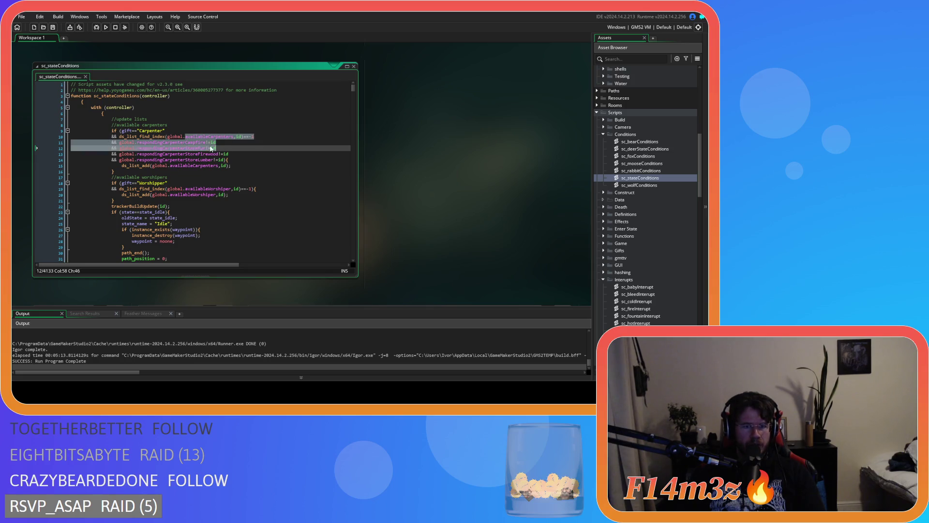
{"action": "mouse_move", "coordinate": [213, 160]}
{"action": "left_mouse_down"}
{"action": "mouse_move", "coordinate": [156, 140]}
{"action": "mouse_move", "coordinate": [150, 166]}
{"action": "mouse_move", "coordinate": [252, 166]}
{"action": "left_mouse_up"}
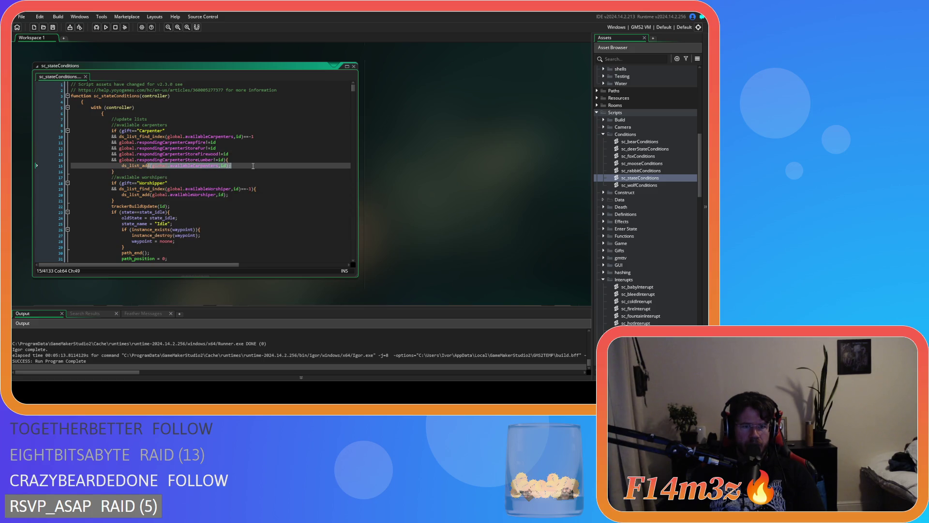
{"action": "left_click", "coordinate": [352, 113]}
{"action": "left_click_drag", "start_coordinate": [355, 86], "coordinate": [357, 135]}
{"action": "scroll", "coordinate": [270, 166], "scroll_direction": "down", "scroll_amount": 5}
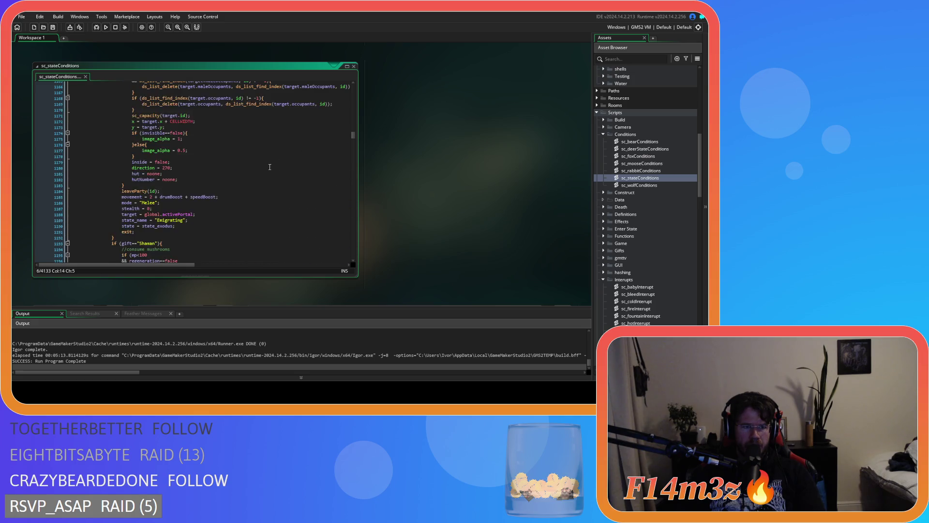
{"action": "scroll", "coordinate": [270, 166], "scroll_direction": "down", "scroll_amount": 5}
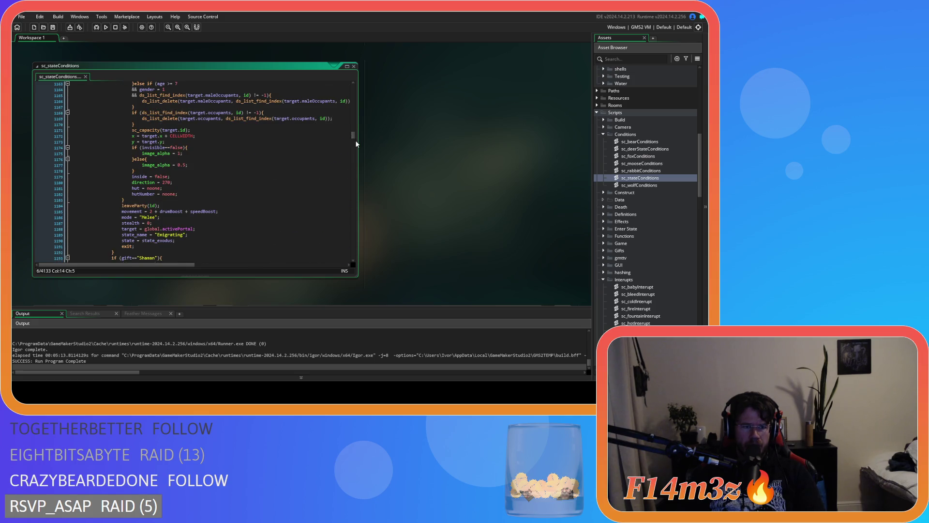
{"action": "left_click_drag", "start_coordinate": [353, 134], "coordinate": [361, 150]}
{"action": "scroll", "coordinate": [293, 172], "scroll_direction": "up", "scroll_amount": 7}
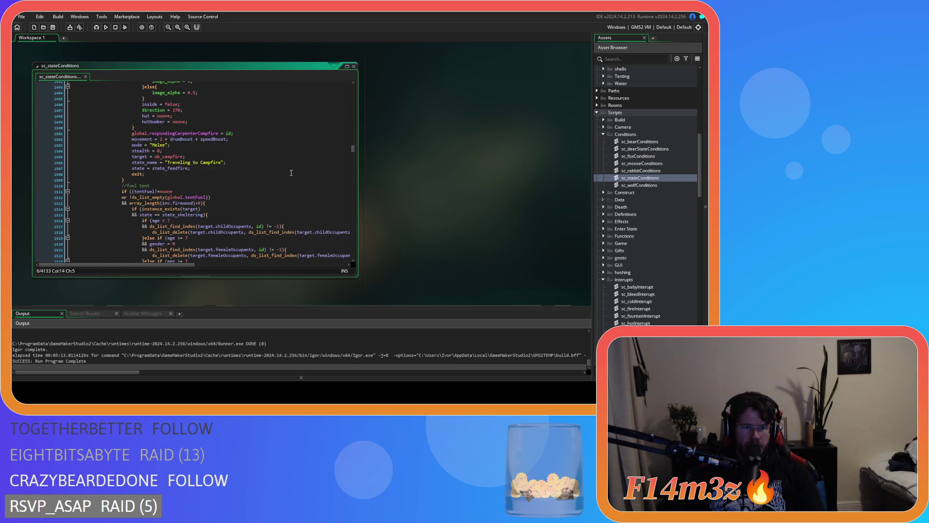
{"action": "left_click", "coordinate": [240, 168]}
{"action": "left_click", "coordinate": [234, 197]}
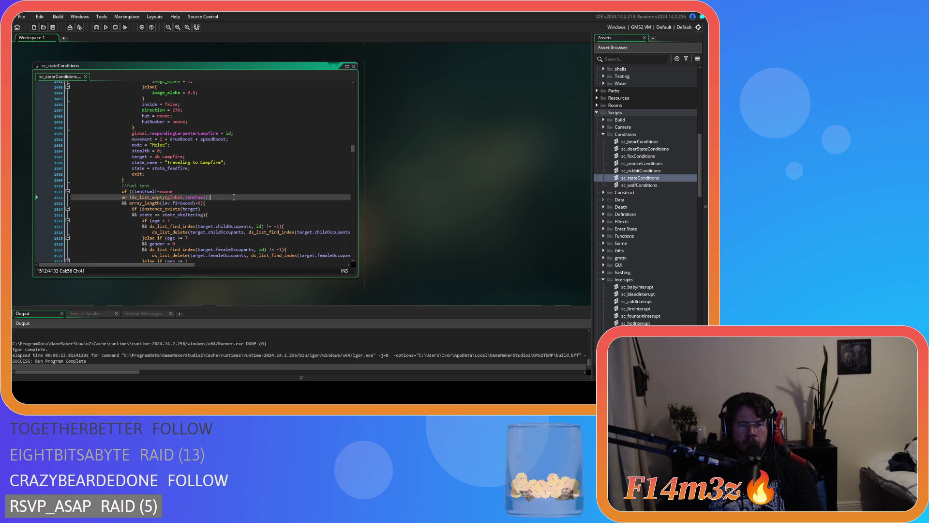
{"action": "scroll", "coordinate": [234, 197], "scroll_direction": "up", "scroll_amount": 12}
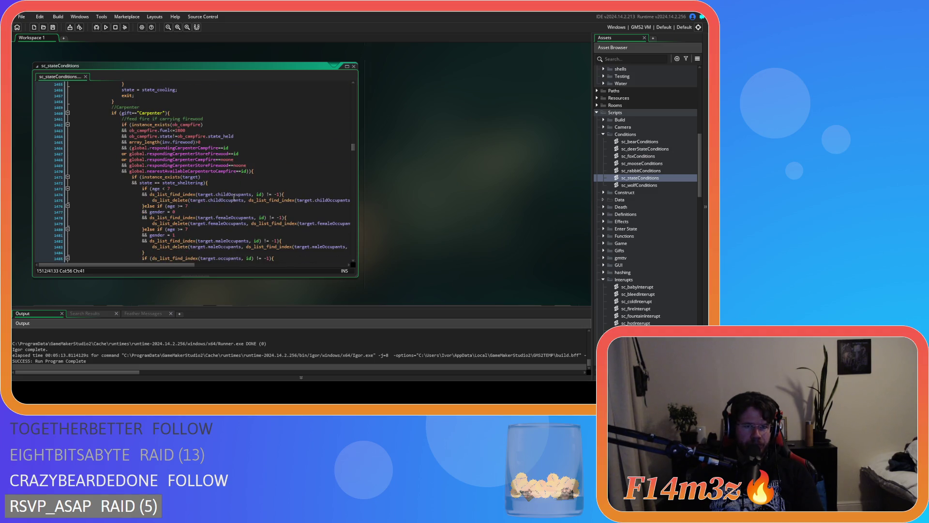
{"action": "scroll", "coordinate": [233, 197], "scroll_direction": "down", "scroll_amount": 3}
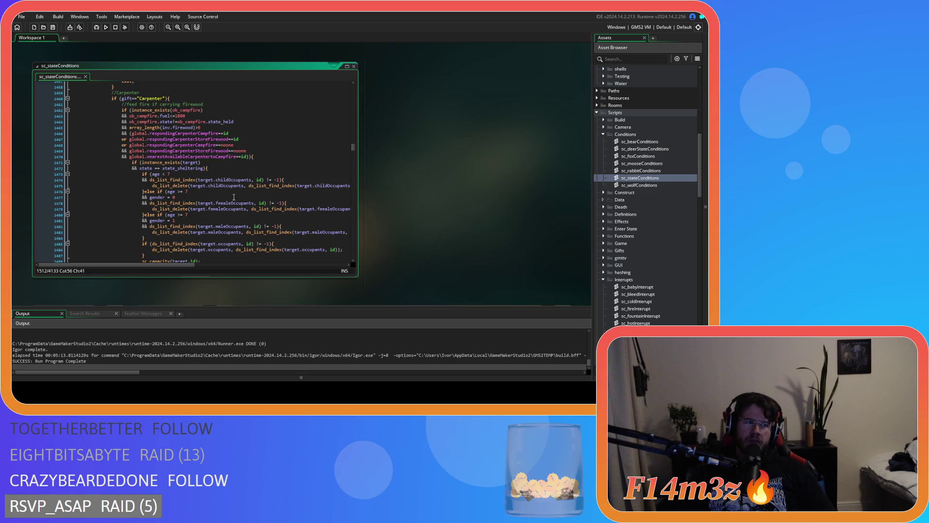
{"action": "scroll", "coordinate": [275, 171], "scroll_direction": "down", "scroll_amount": 10}
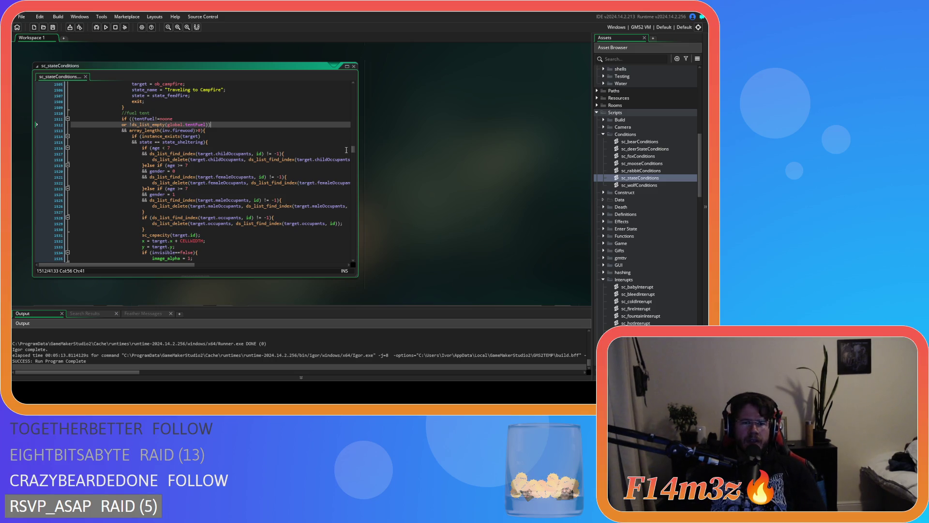
{"action": "left_click_drag", "start_coordinate": [352, 151], "coordinate": [347, 77]}
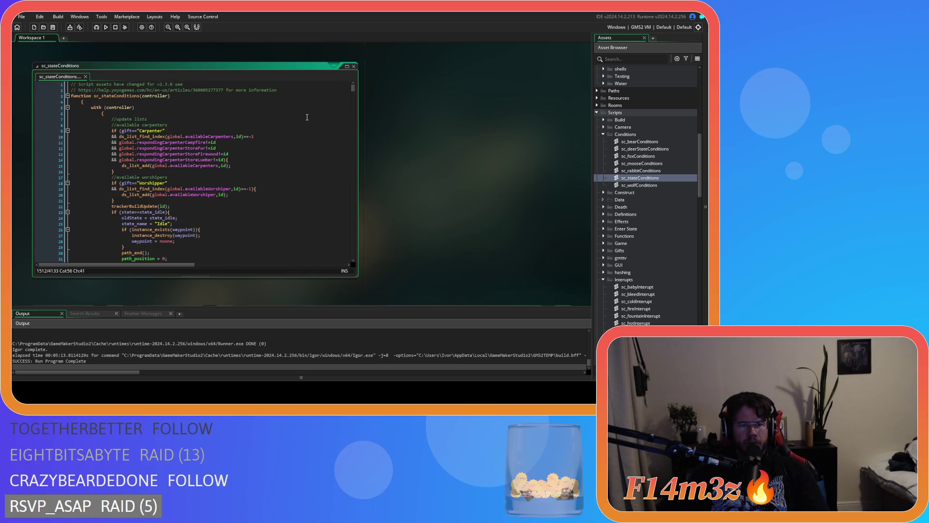
{"action": "scroll", "coordinate": [294, 119], "scroll_direction": "down", "scroll_amount": 4}
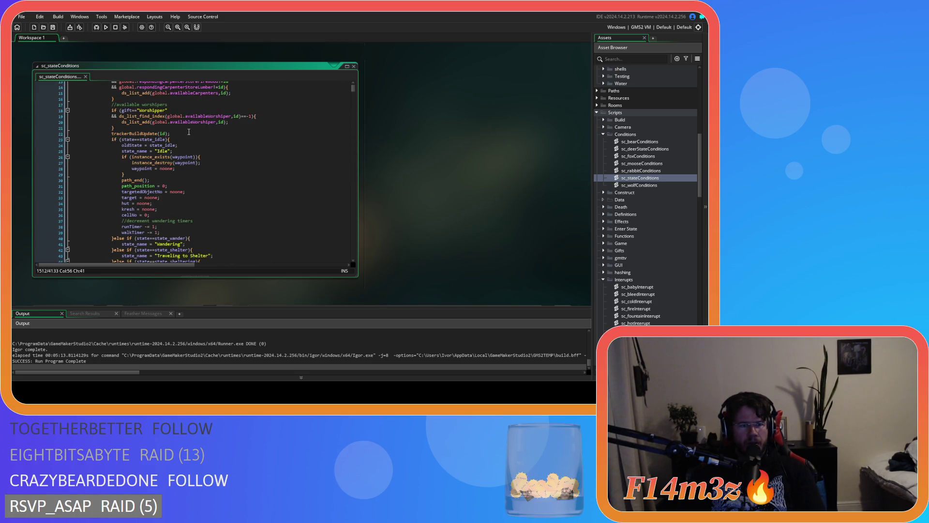
{"action": "scroll", "coordinate": [188, 131], "scroll_direction": "down", "scroll_amount": 6}
{"action": "scroll", "coordinate": [189, 131], "scroll_direction": "down", "scroll_amount": 20}
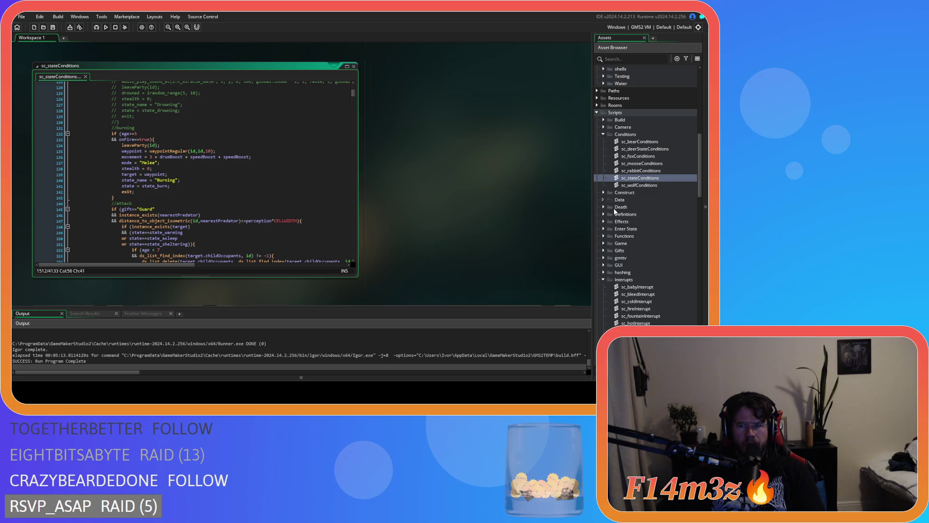
{"action": "scroll", "coordinate": [606, 140], "scroll_direction": "up", "scroll_amount": 10}
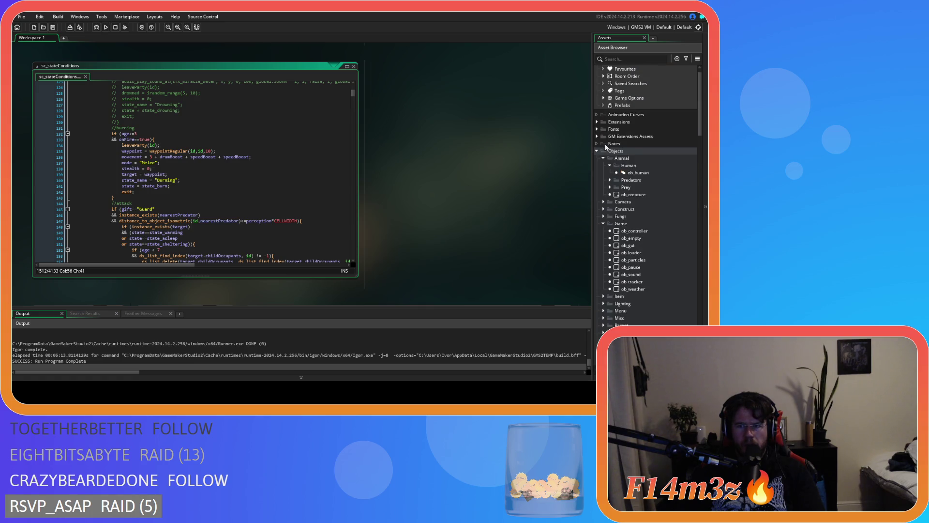
Read ob_campfire's Step fuel code in the Construct folder, then show ob_store's Step event.
{"action": "left_click", "coordinate": [603, 209]}
{"action": "scroll", "coordinate": [603, 208], "scroll_direction": "down", "scroll_amount": 3}
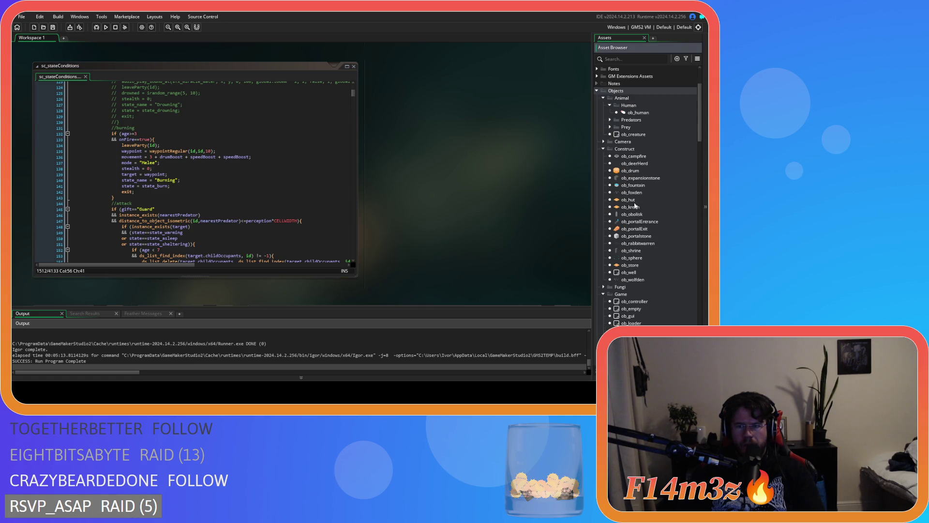
{"action": "double_click", "coordinate": [639, 156]}
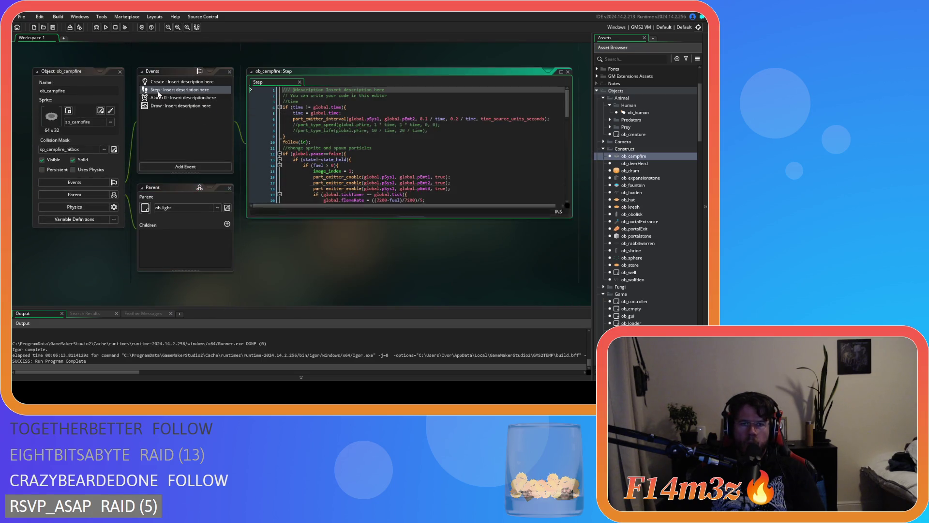
{"action": "scroll", "coordinate": [374, 145], "scroll_direction": "down", "scroll_amount": 13}
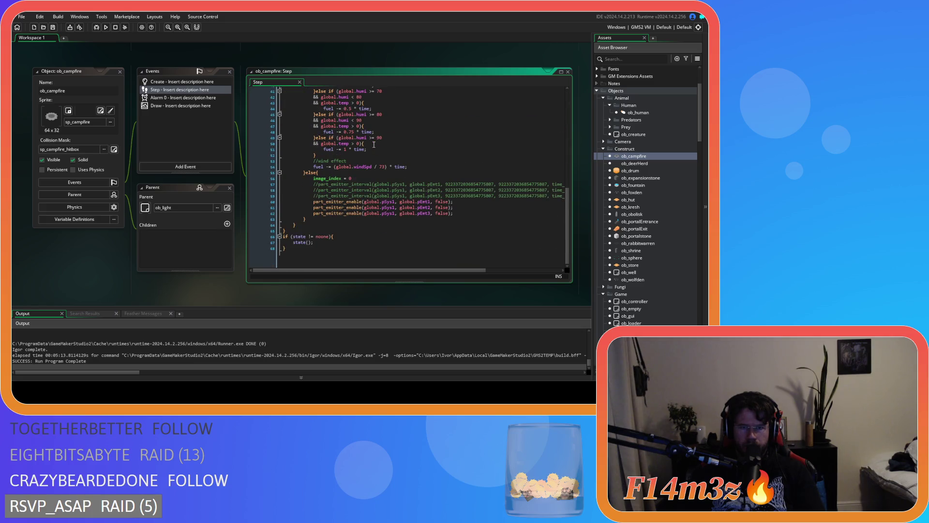
{"action": "scroll", "coordinate": [380, 158], "scroll_direction": "up", "scroll_amount": 13}
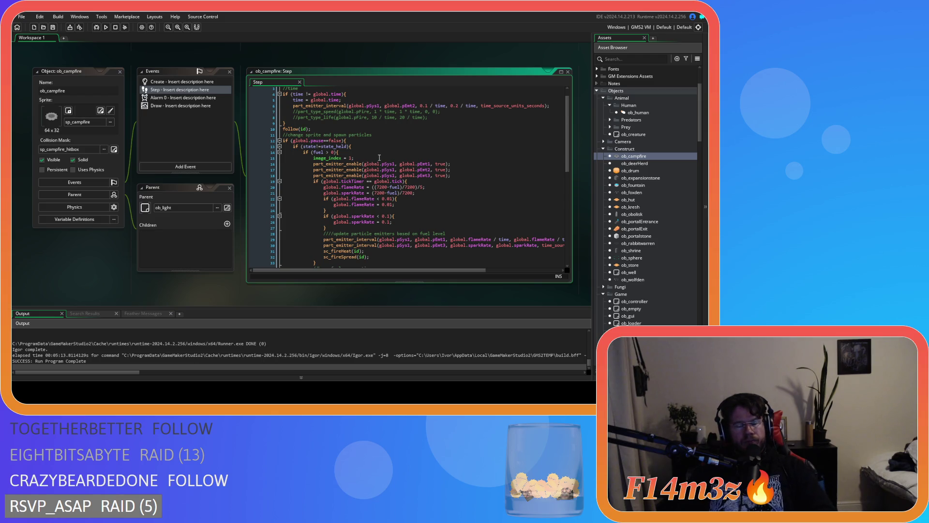
{"action": "scroll", "coordinate": [379, 158], "scroll_direction": "down", "scroll_amount": 4}
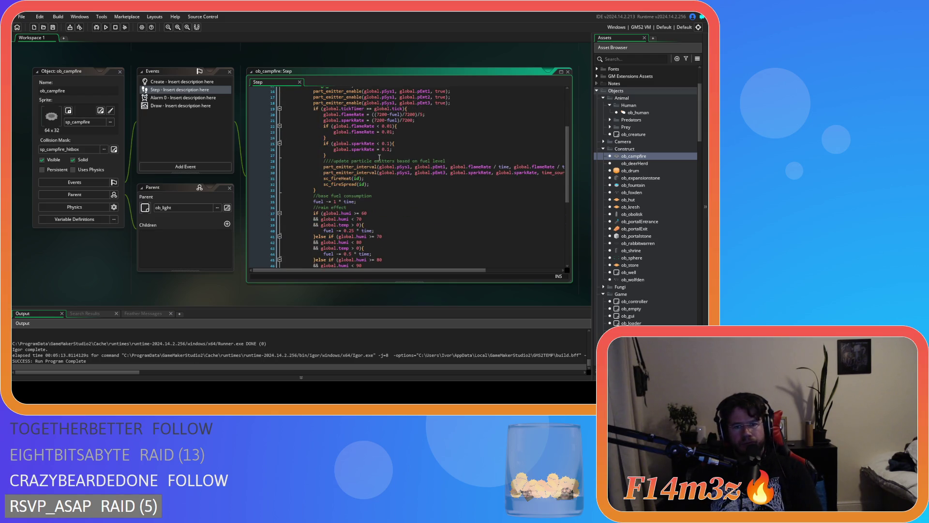
{"action": "scroll", "coordinate": [380, 158], "scroll_direction": "down", "scroll_amount": 8}
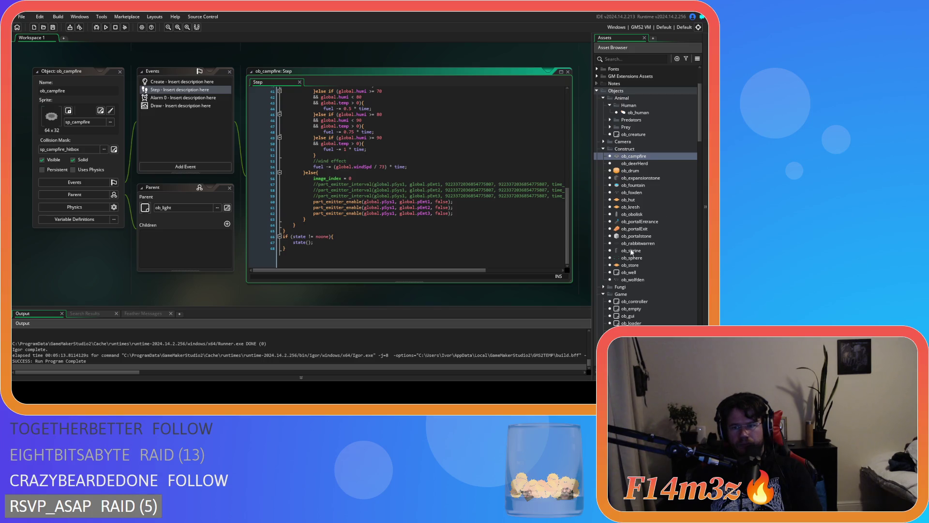
{"action": "double_click", "coordinate": [631, 265]}
{"action": "left_click", "coordinate": [166, 98]}
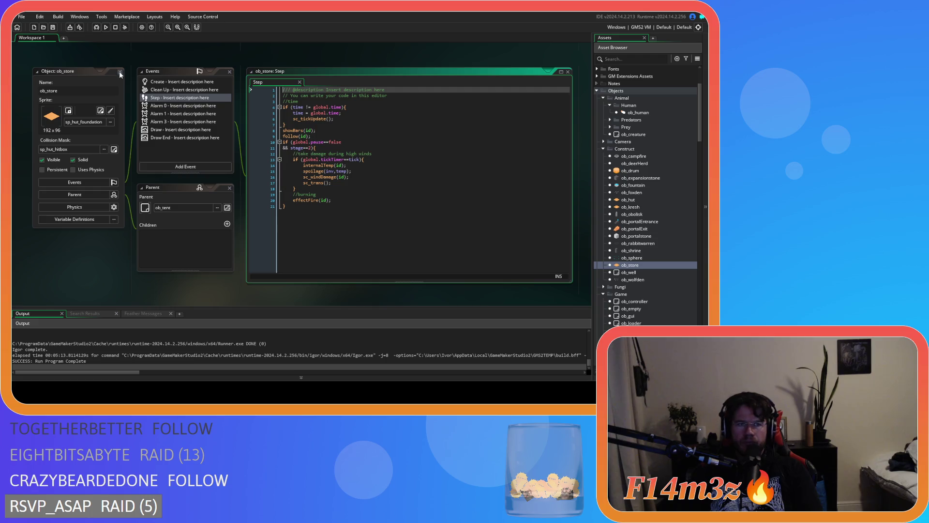
Scroll past sc_saveHumanState and ob_human's Create code back to sc_stateConditions' Burning branch.
{"action": "scroll", "coordinate": [400, 193], "scroll_direction": "down", "scroll_amount": 5}
{"action": "scroll", "coordinate": [400, 193], "scroll_direction": "up", "scroll_amount": 5}
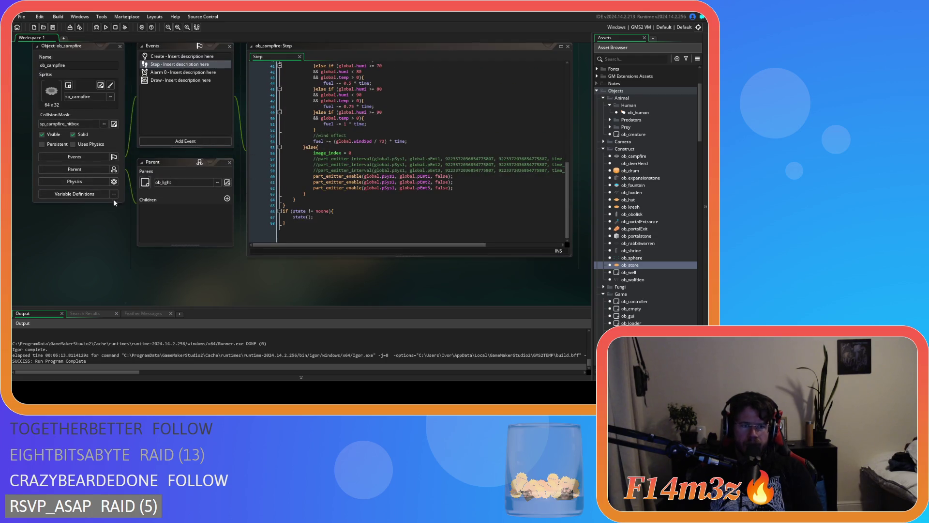
{"action": "scroll", "coordinate": [218, 160], "scroll_direction": "up", "scroll_amount": 5}
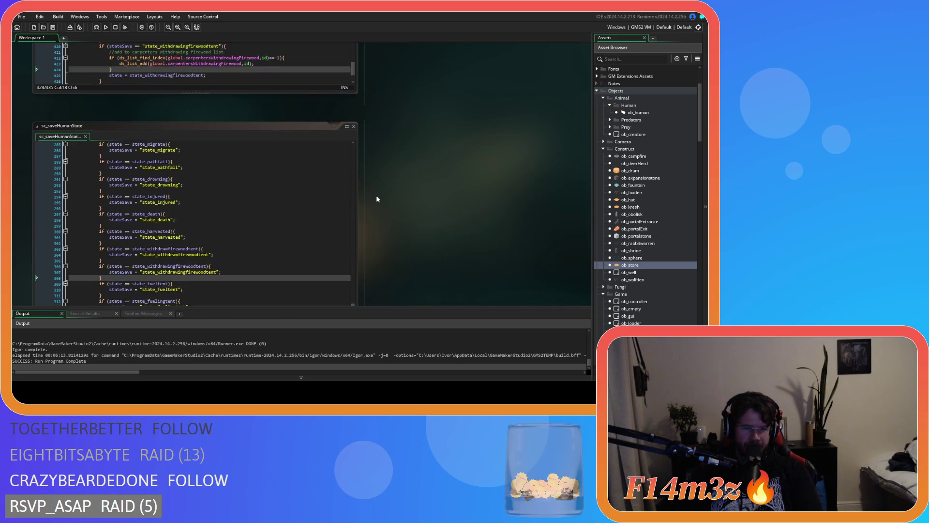
{"action": "scroll", "coordinate": [402, 205], "scroll_direction": "up", "scroll_amount": 5}
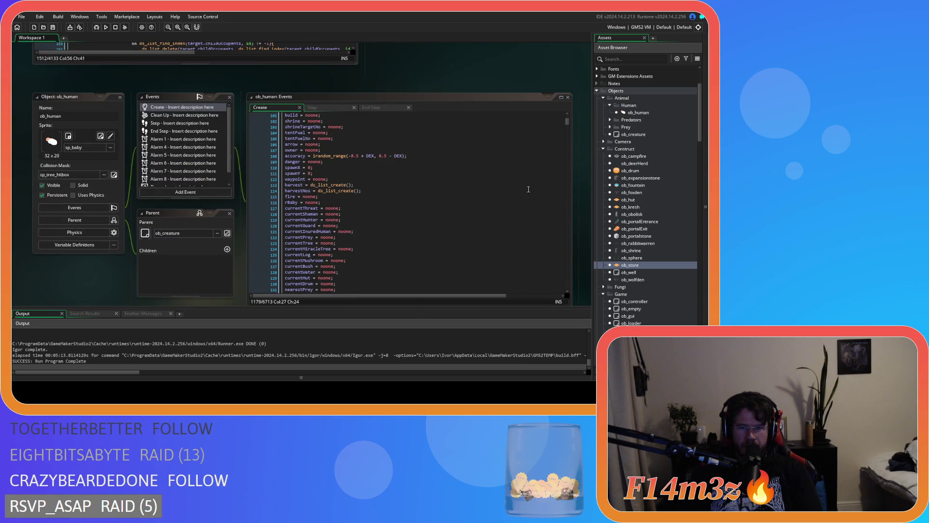
{"action": "scroll", "coordinate": [560, 142], "scroll_direction": "down", "scroll_amount": 4}
{"action": "left_click", "coordinate": [568, 127]}
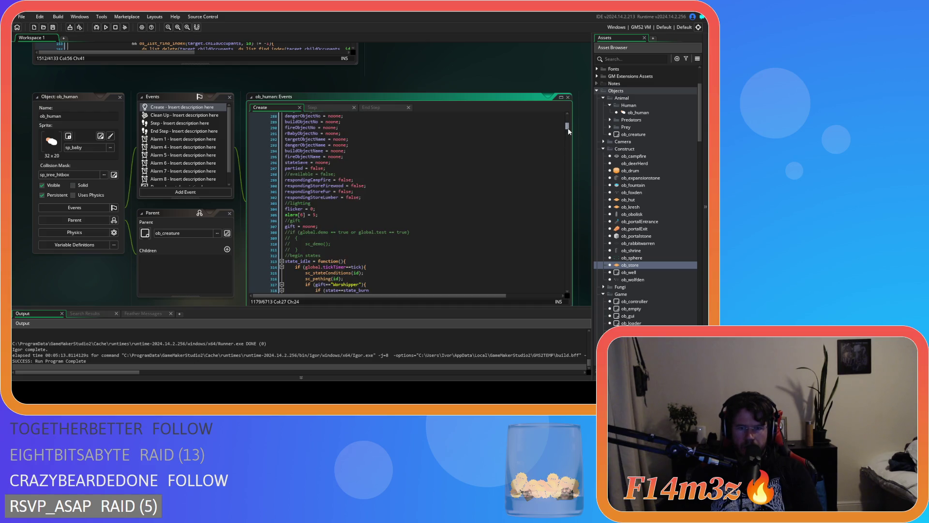
{"action": "scroll", "coordinate": [490, 178], "scroll_direction": "down", "scroll_amount": 3}
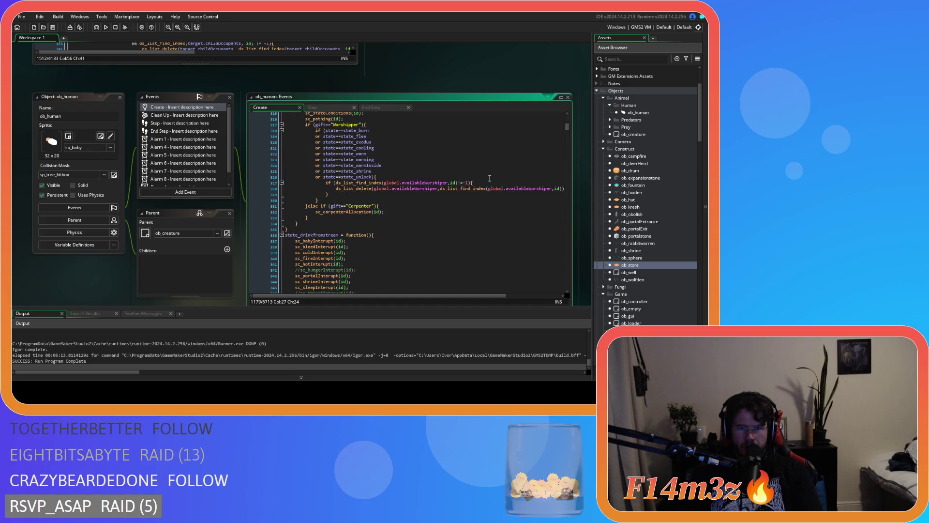
{"action": "scroll", "coordinate": [259, 196], "scroll_direction": "up", "scroll_amount": 5}
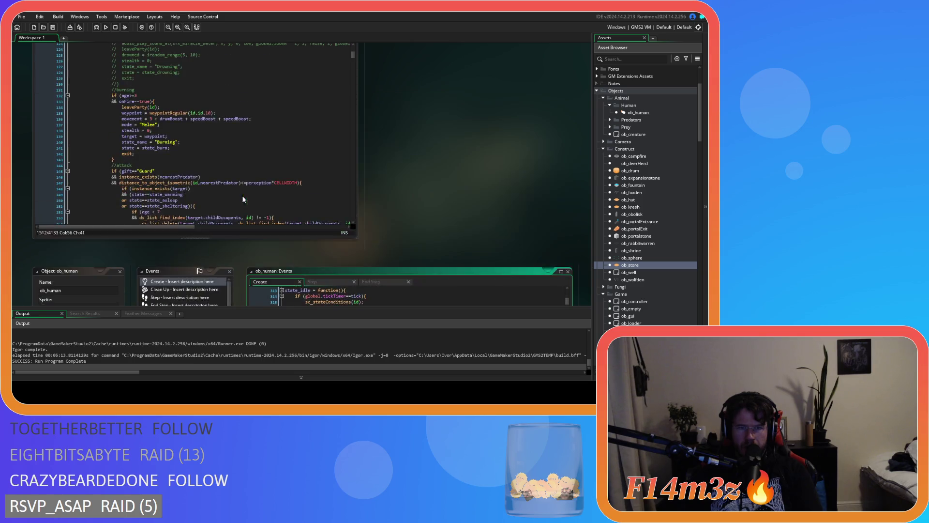
{"action": "scroll", "coordinate": [432, 176], "scroll_direction": "down", "scroll_amount": 3}
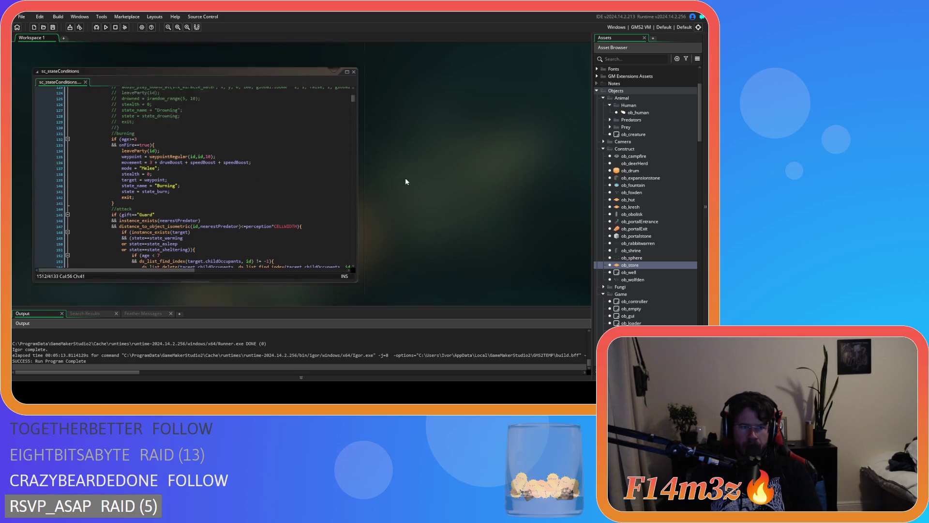
Scroll sc_stateConditions back to line 22 and open trackerBuildUpdate's script in its own window.
{"action": "left_click", "coordinate": [295, 169]}
{"action": "left_click_drag", "start_coordinate": [354, 121], "coordinate": [354, 112]}
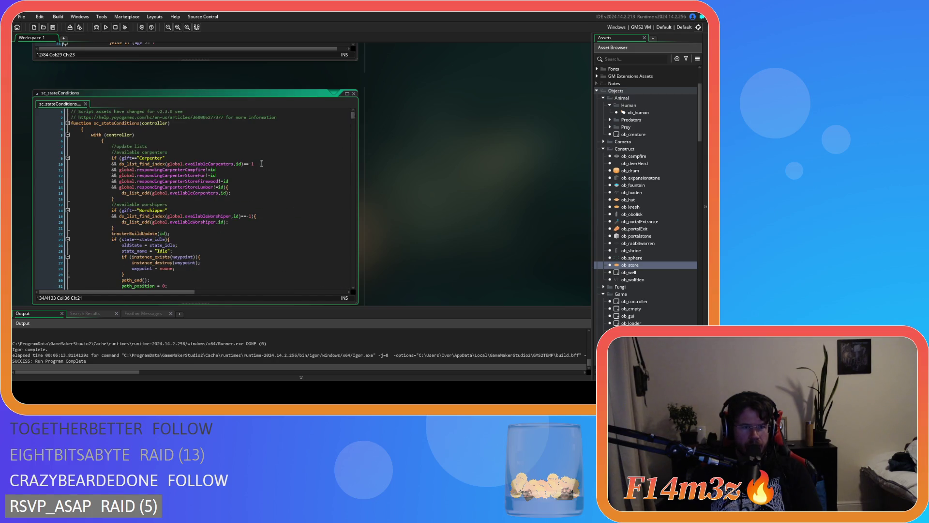
{"action": "scroll", "coordinate": [215, 209], "scroll_direction": "down", "scroll_amount": 1}
{"action": "scroll", "coordinate": [214, 209], "scroll_direction": "down", "scroll_amount": 2}
{"action": "scroll", "coordinate": [212, 209], "scroll_direction": "down", "scroll_amount": 10}
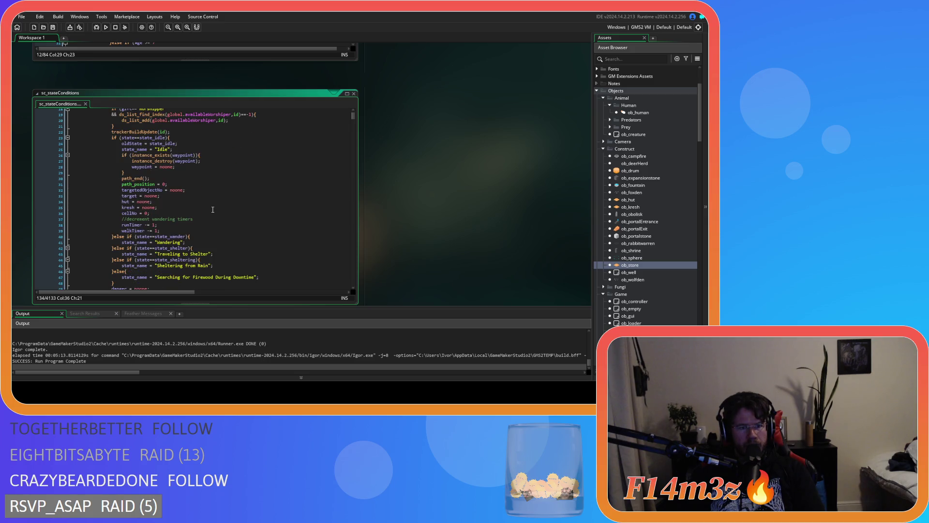
{"action": "scroll", "coordinate": [212, 209], "scroll_direction": "down", "scroll_amount": 20}
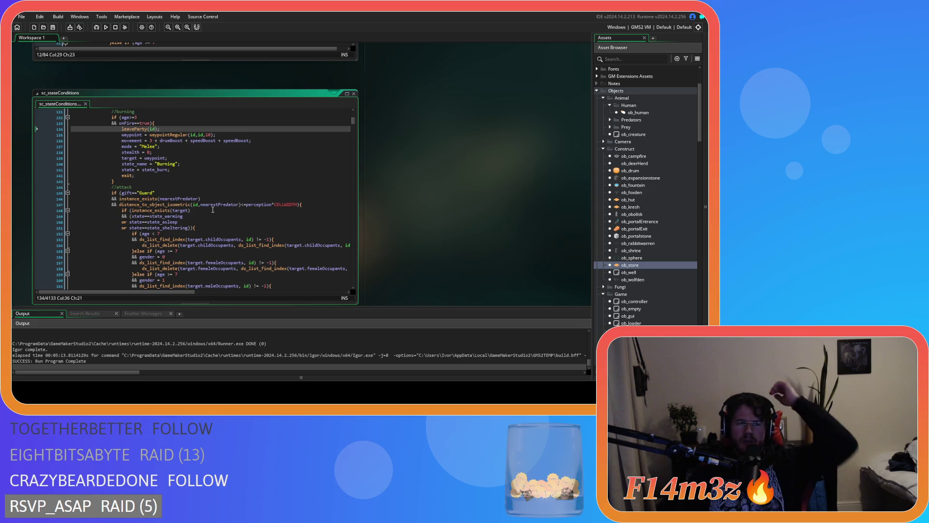
{"action": "scroll", "coordinate": [212, 209], "scroll_direction": "down", "scroll_amount": 3}
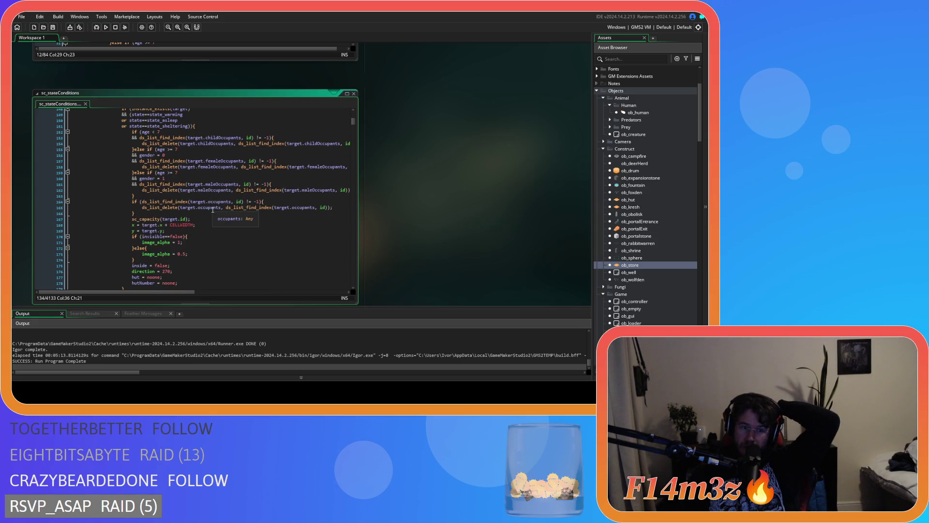
{"action": "scroll", "coordinate": [212, 210], "scroll_direction": "down", "scroll_amount": 2}
{"action": "scroll", "coordinate": [213, 210], "scroll_direction": "up", "scroll_amount": 20}
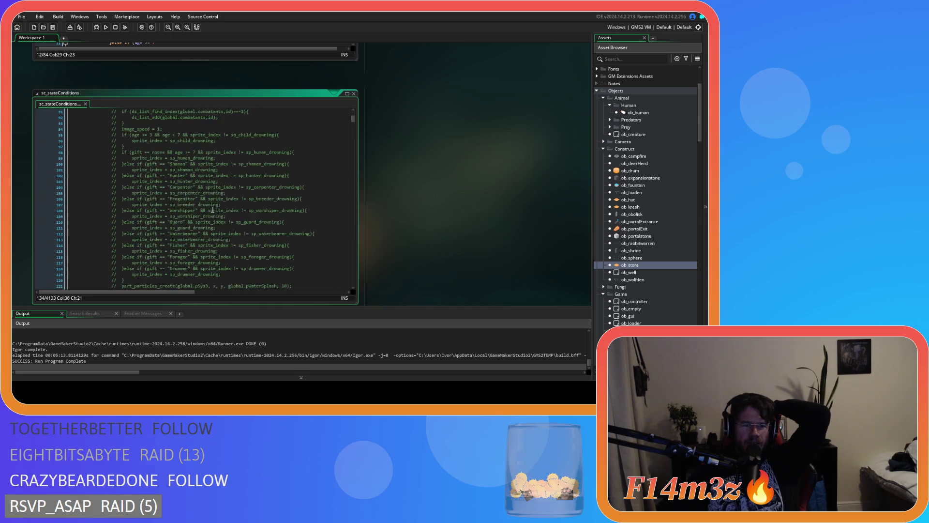
{"action": "scroll", "coordinate": [213, 210], "scroll_direction": "up", "scroll_amount": 5}
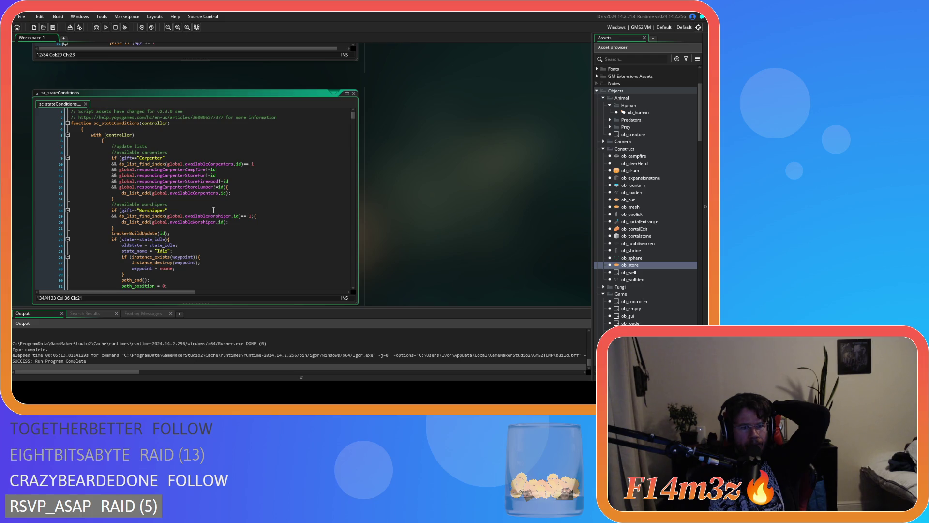
{"action": "middle_click", "coordinate": [140, 233]}
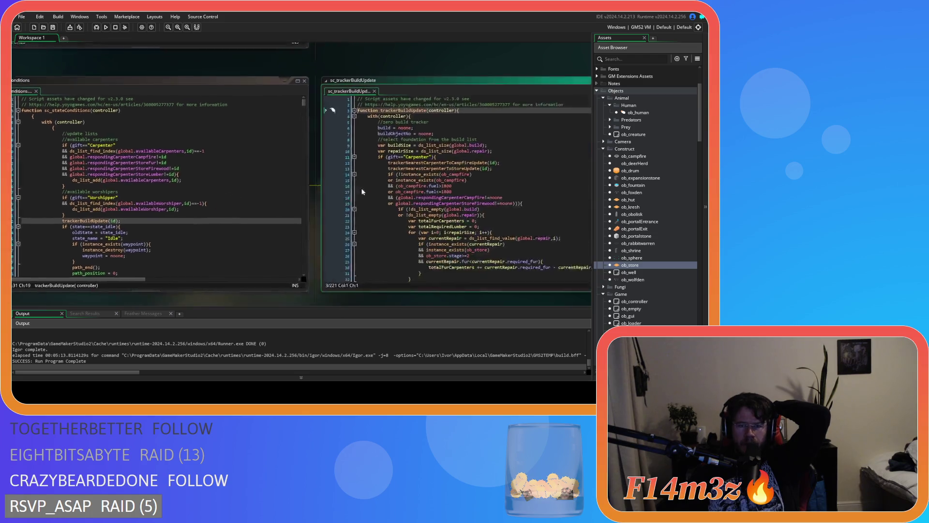
Open the trackerNearestCarpenterToCampfireUpdate and trackerNearestCarpenterToStoreUpdate functions to inspect them.
{"action": "mouse_move", "coordinate": [580, 90]}
{"action": "left_mouse_down"}
{"action": "mouse_move", "coordinate": [581, 249]}
{"action": "mouse_move", "coordinate": [574, 90]}
{"action": "left_mouse_up"}
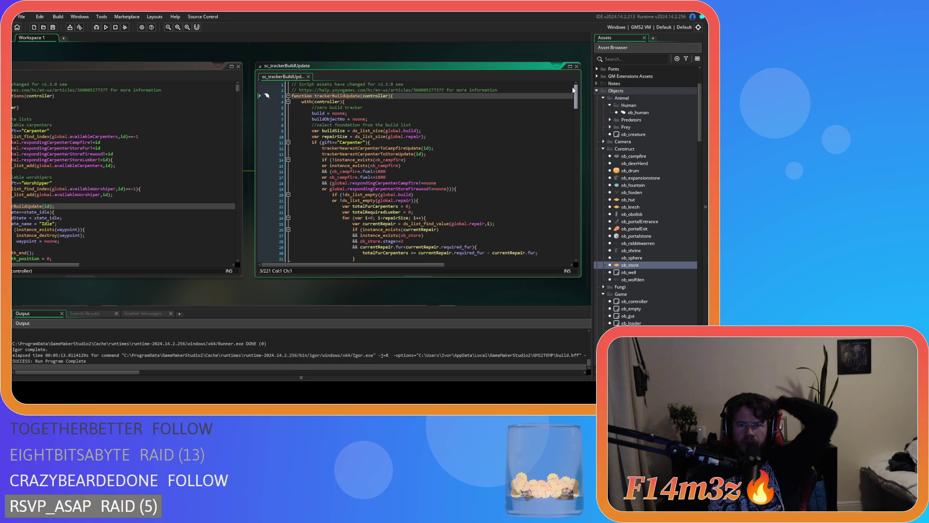
{"action": "mouse_move", "coordinate": [368, 151]}
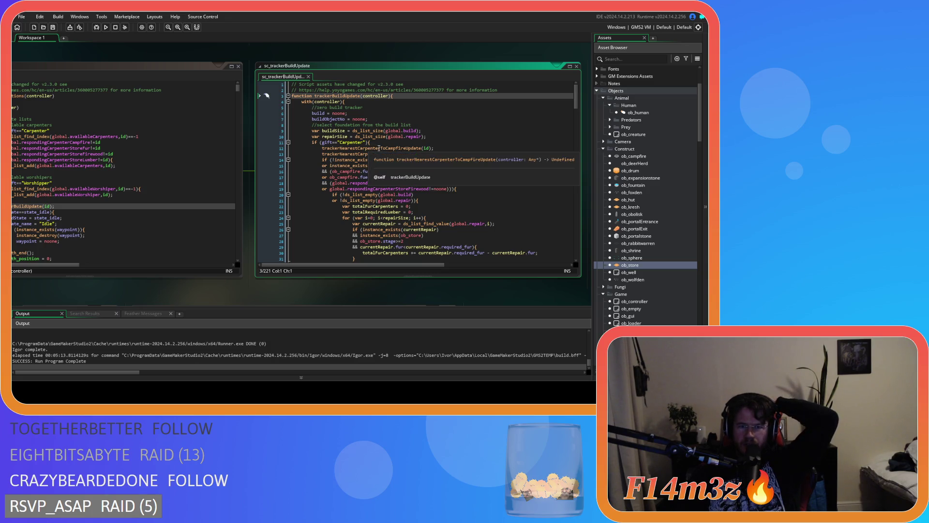
{"action": "middle_click", "coordinate": [379, 149]}
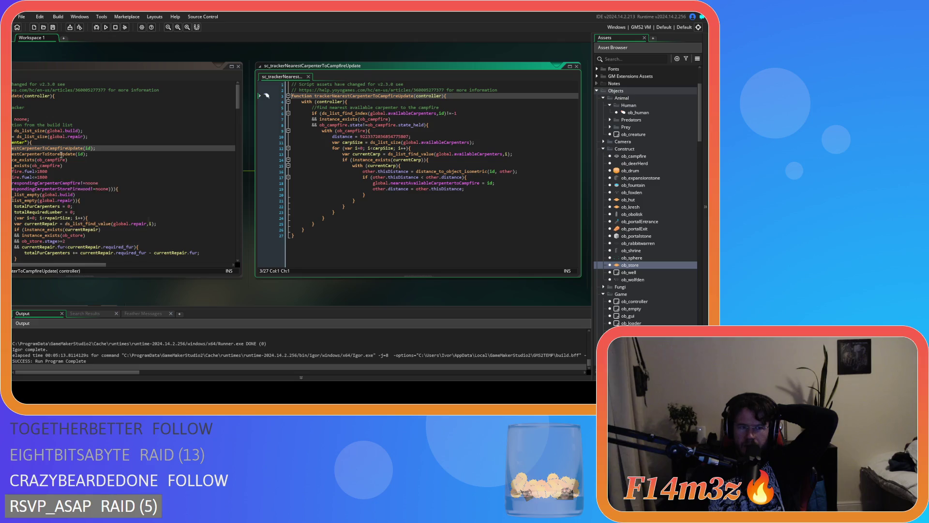
{"action": "middle_click", "coordinate": [61, 154]}
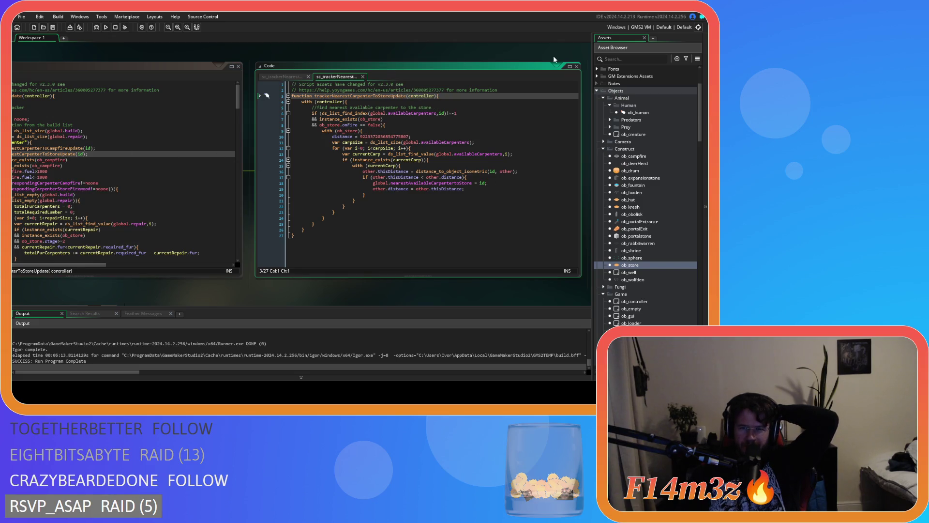
Close the nearest-carpenter Code window and the sc_trackerBuildUpdate window.
{"action": "left_click", "coordinate": [577, 67]}
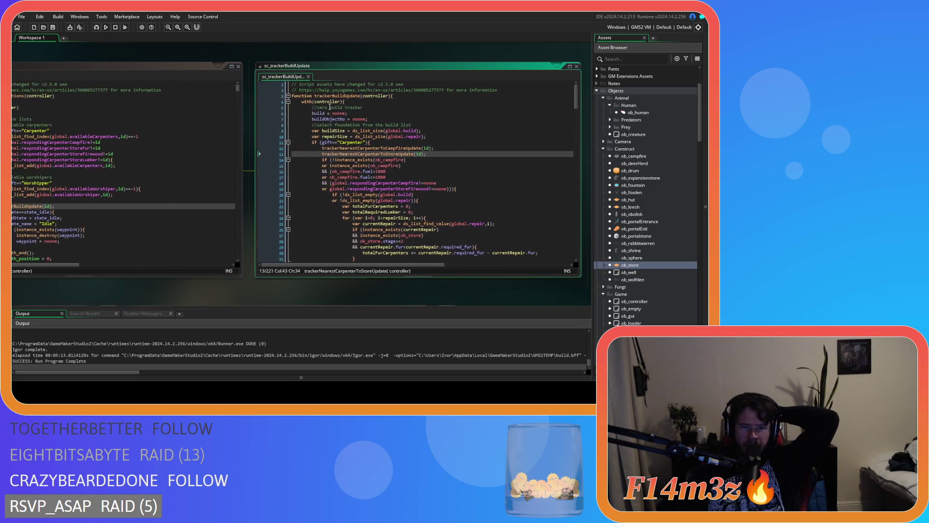
{"action": "left_click", "coordinate": [309, 77]}
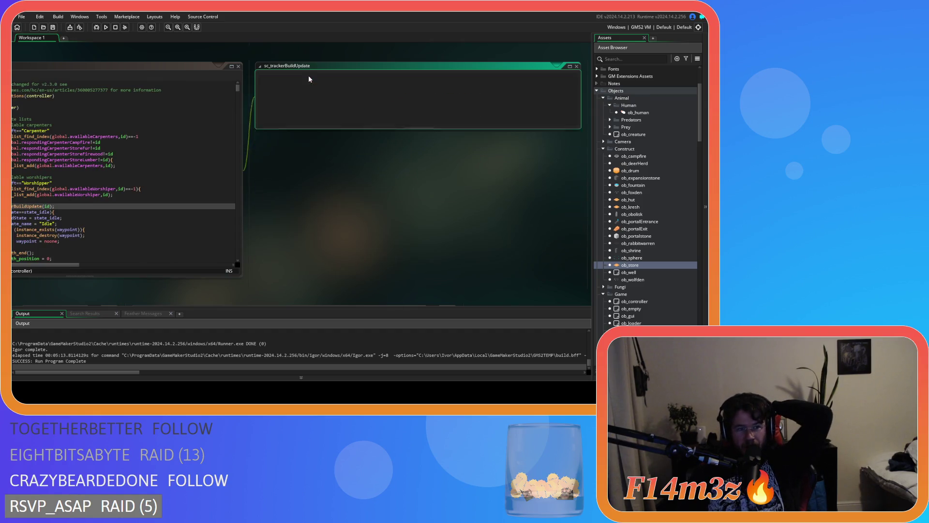
{"action": "left_click", "coordinate": [211, 203]}
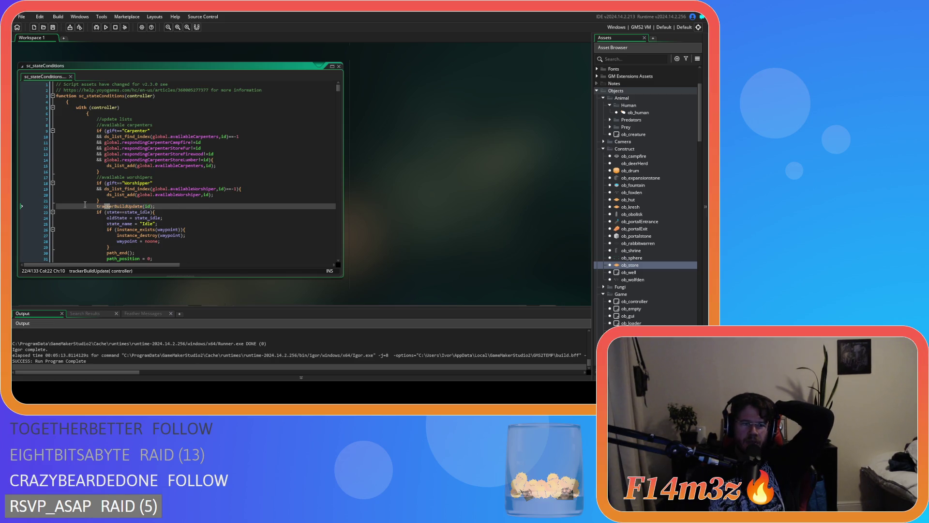
{"action": "mouse_move", "coordinate": [111, 131]}
{"action": "left_mouse_down"}
{"action": "mouse_move", "coordinate": [121, 224]}
{"action": "mouse_move", "coordinate": [146, 154]}
{"action": "mouse_move", "coordinate": [145, 87]}
{"action": "left_mouse_up"}
{"action": "left_click_drag", "start_coordinate": [150, 143], "coordinate": [161, 154]}
{"action": "left_click_drag", "start_coordinate": [97, 148], "coordinate": [117, 189]}
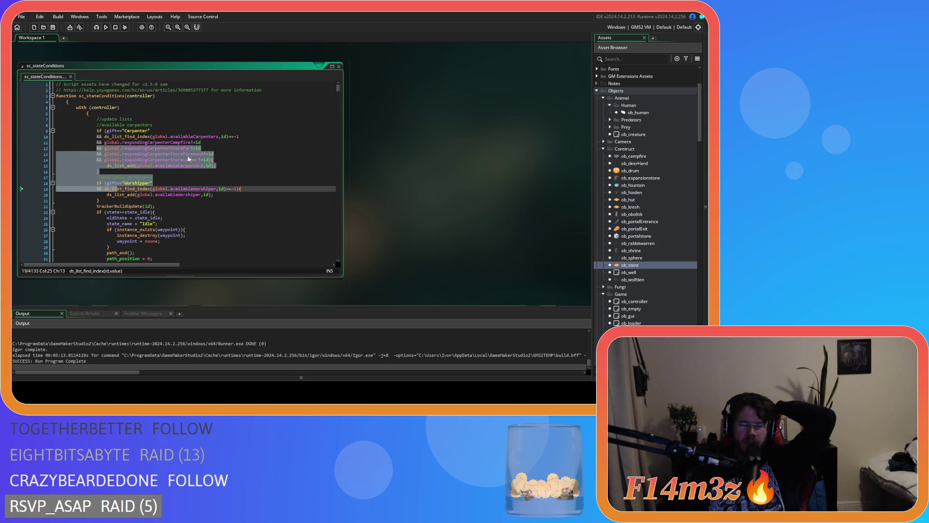
{"action": "left_click", "coordinate": [222, 185]}
{"action": "left_click", "coordinate": [163, 206]}
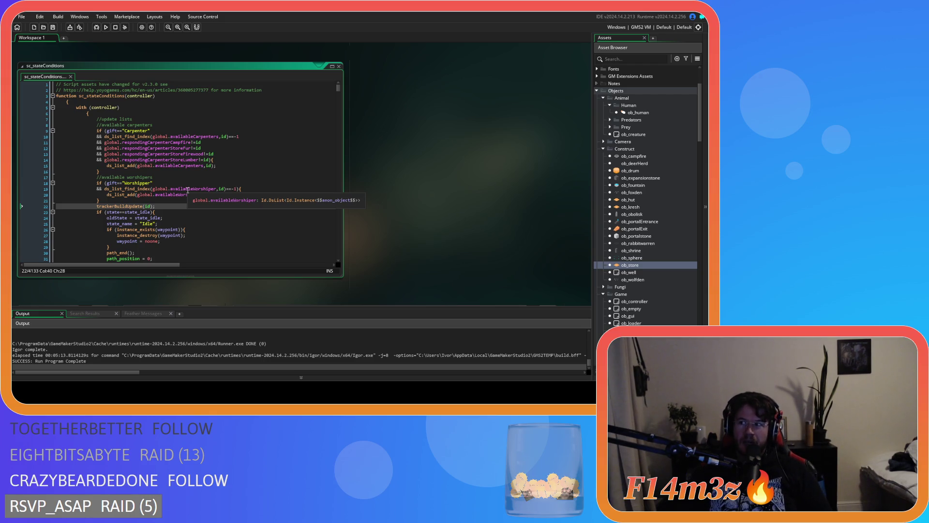
{"action": "mouse_move", "coordinate": [134, 189]}
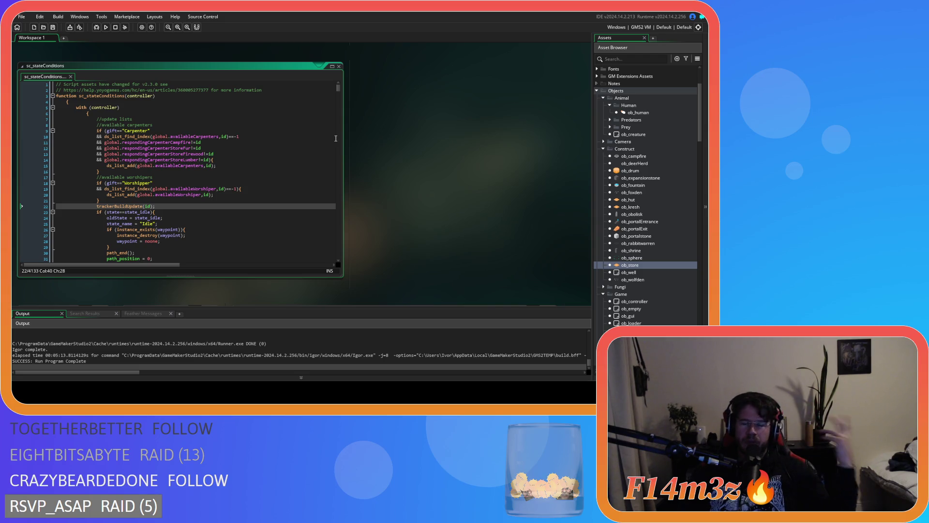
{"action": "left_click_drag", "start_coordinate": [339, 88], "coordinate": [339, 97]}
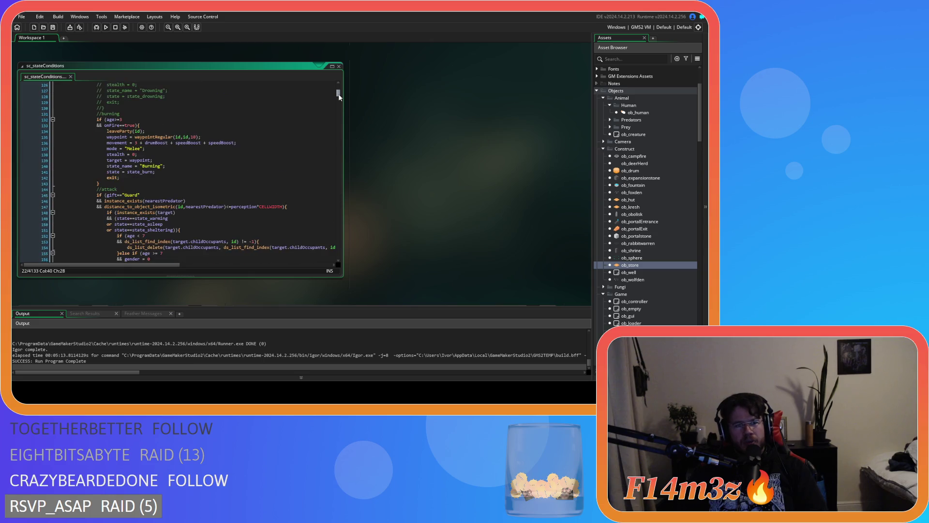
{"action": "left_click", "coordinate": [306, 136]}
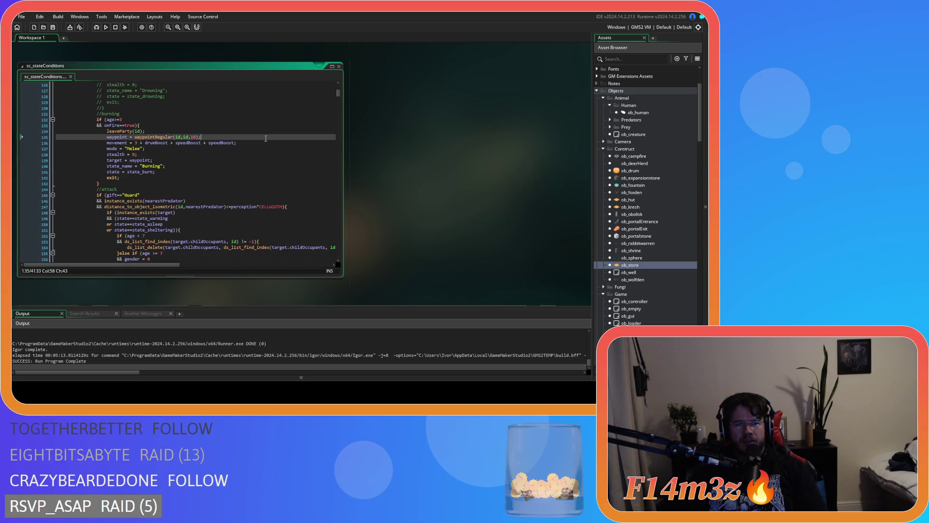
{"action": "left_click_drag", "start_coordinate": [338, 98], "coordinate": [331, 149]}
{"action": "scroll", "coordinate": [230, 181], "scroll_direction": "down", "scroll_amount": 10}
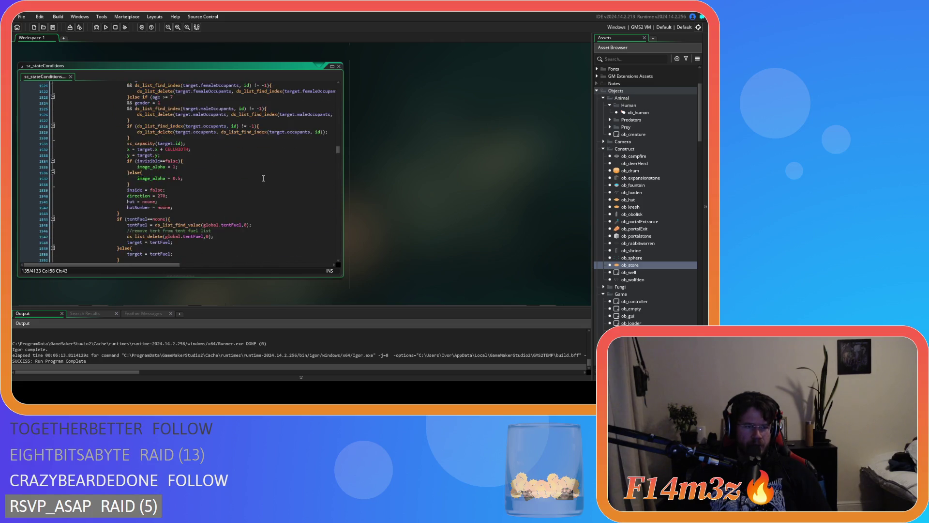
{"action": "left_click", "coordinate": [231, 181]}
{"action": "key", "text": "Down"}
{"action": "key", "text": "Down"}
{"action": "key", "text": "Down"}
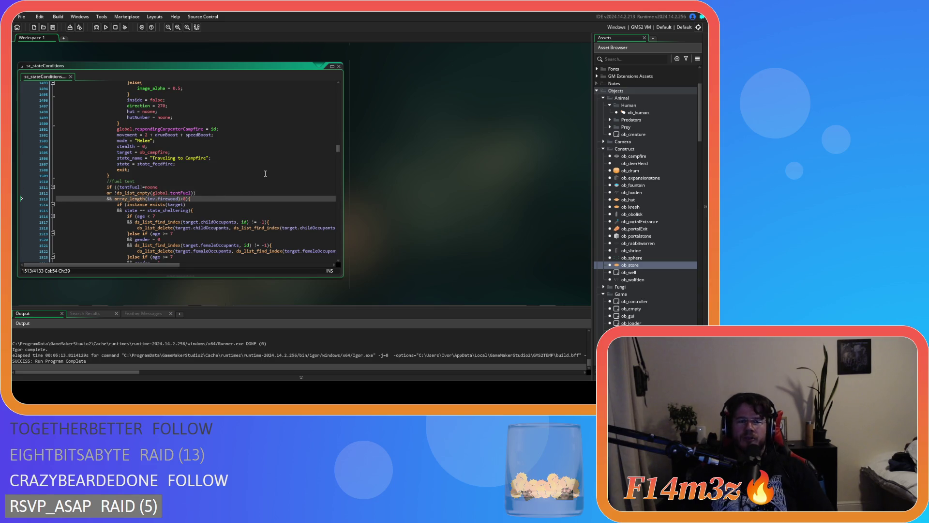
{"action": "scroll", "coordinate": [266, 179], "scroll_direction": "up", "scroll_amount": 8}
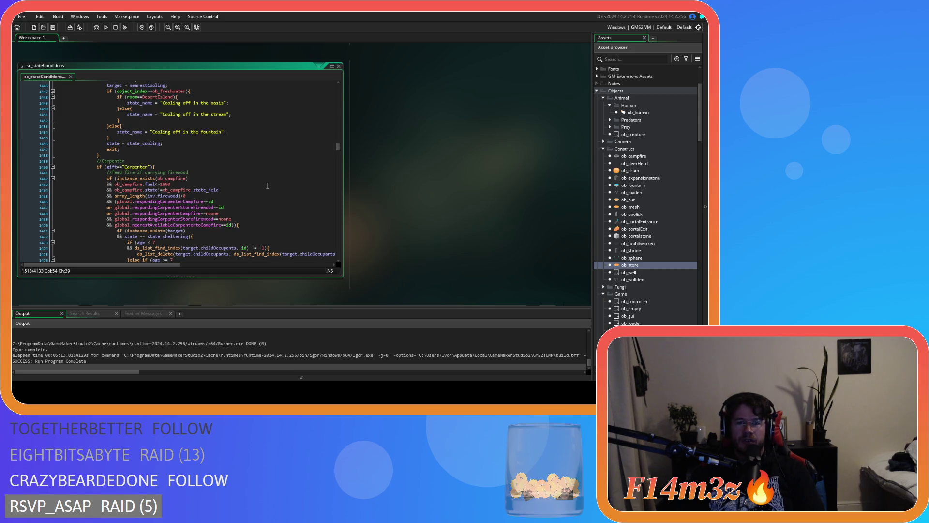
{"action": "scroll", "coordinate": [267, 185], "scroll_direction": "down", "scroll_amount": 3}
{"action": "scroll", "coordinate": [145, 177], "scroll_direction": "down", "scroll_amount": 10}
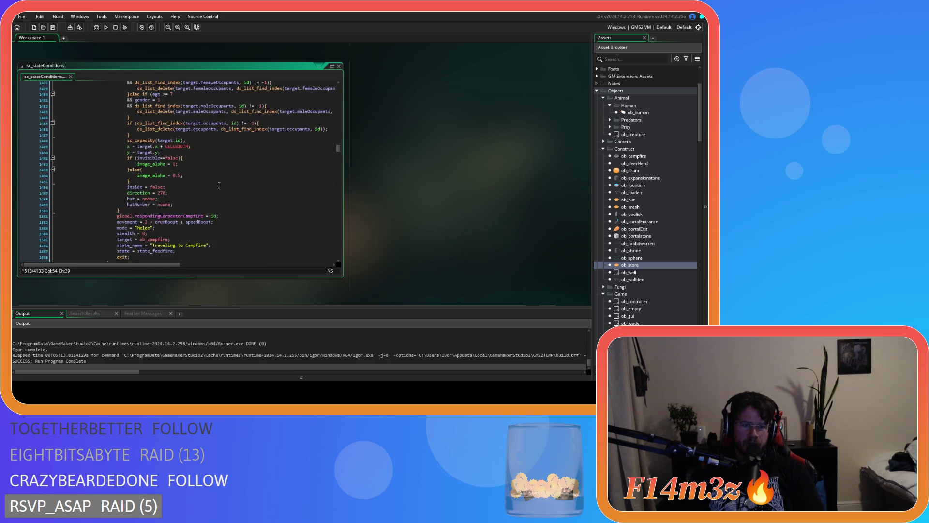
{"action": "double_click", "coordinate": [124, 185]}
{"action": "scroll", "coordinate": [220, 188], "scroll_direction": "down", "scroll_amount": 4}
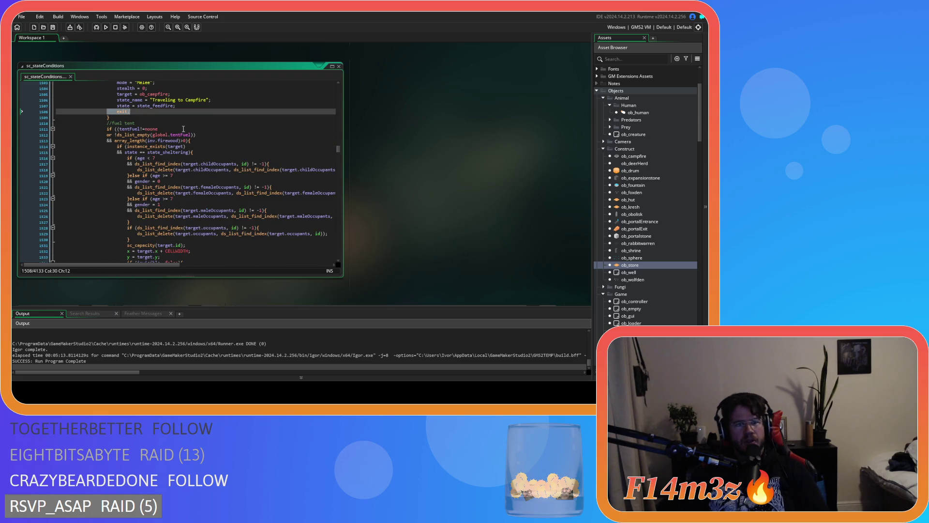
{"action": "left_click", "coordinate": [236, 139]}
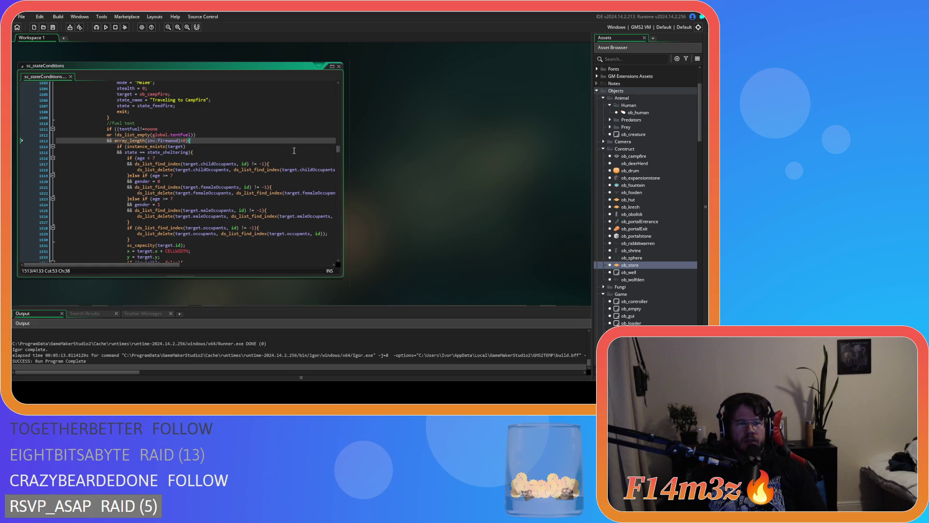
{"action": "left_click_drag", "start_coordinate": [123, 128], "coordinate": [169, 131]}
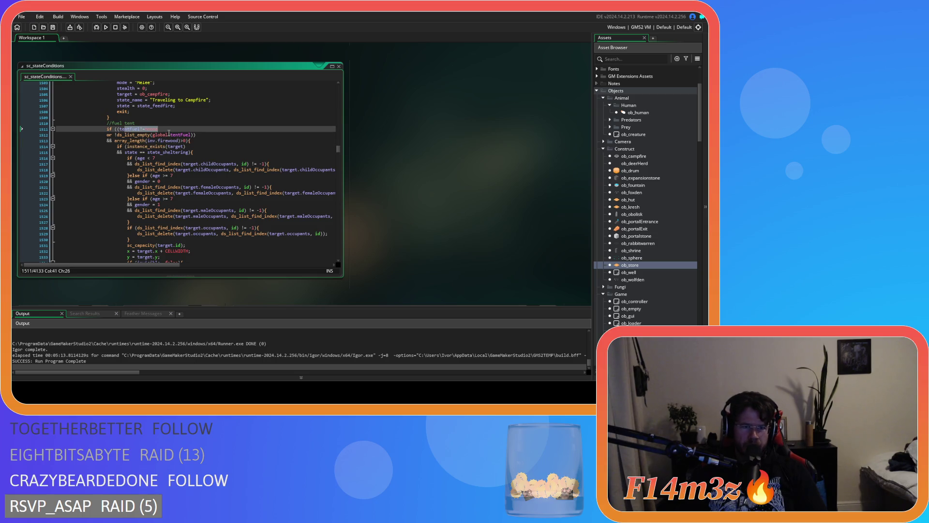
{"action": "left_click", "coordinate": [218, 136]}
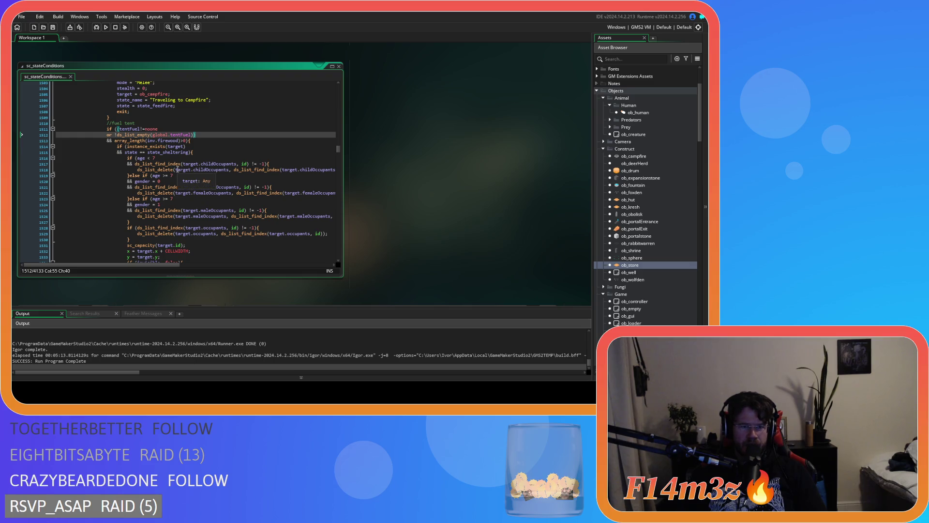
{"action": "left_click", "coordinate": [165, 141]}
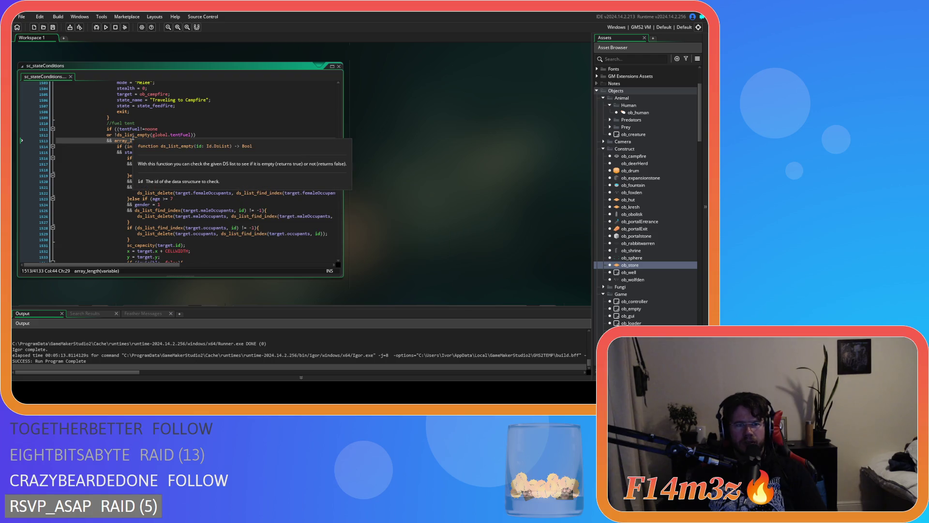
{"action": "mouse_move", "coordinate": [117, 135]}
{"action": "left_mouse_down"}
{"action": "mouse_move", "coordinate": [164, 130]}
{"action": "mouse_move", "coordinate": [158, 141]}
{"action": "mouse_move", "coordinate": [186, 142]}
{"action": "left_mouse_up"}
{"action": "left_click", "coordinate": [171, 141]}
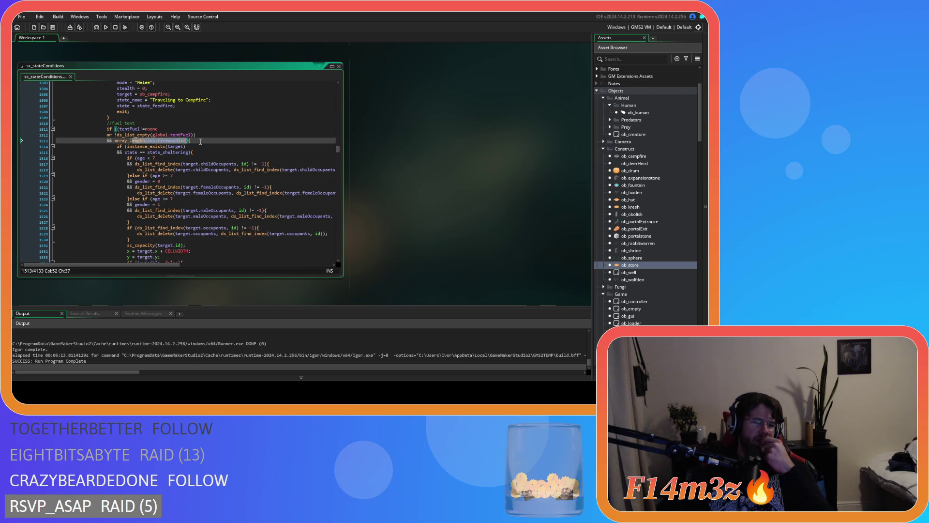
{"action": "scroll", "coordinate": [201, 141], "scroll_direction": "down", "scroll_amount": 3}
{"action": "scroll", "coordinate": [201, 141], "scroll_direction": "down", "scroll_amount": 14}
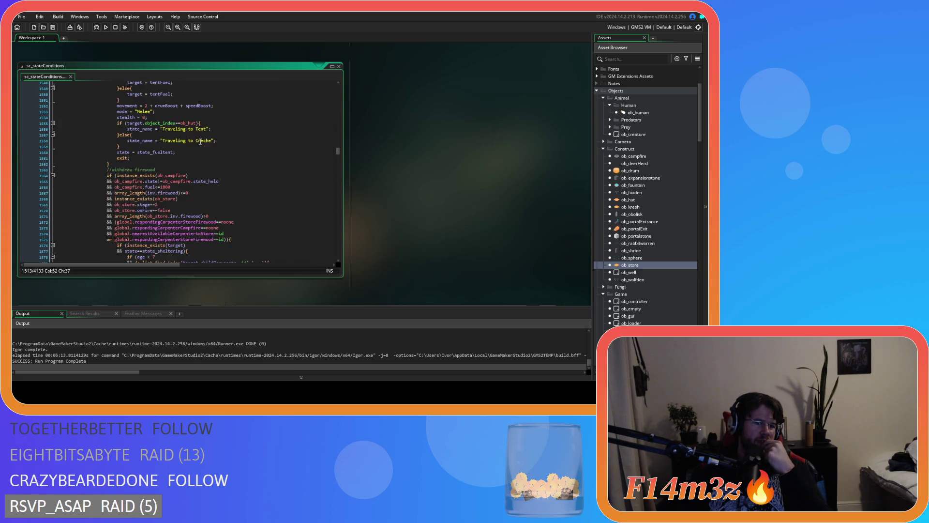
{"action": "scroll", "coordinate": [143, 120], "scroll_direction": "down", "scroll_amount": 15}
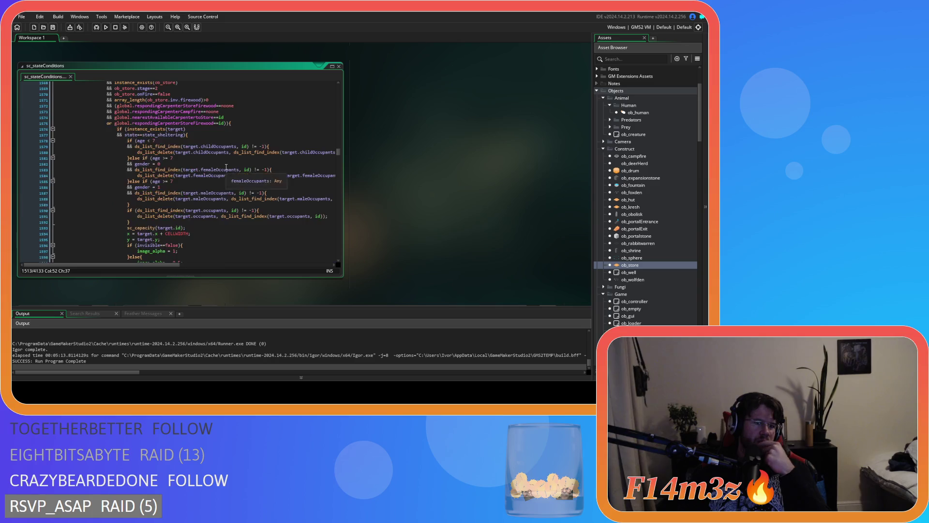
{"action": "left_click", "coordinate": [145, 153]}
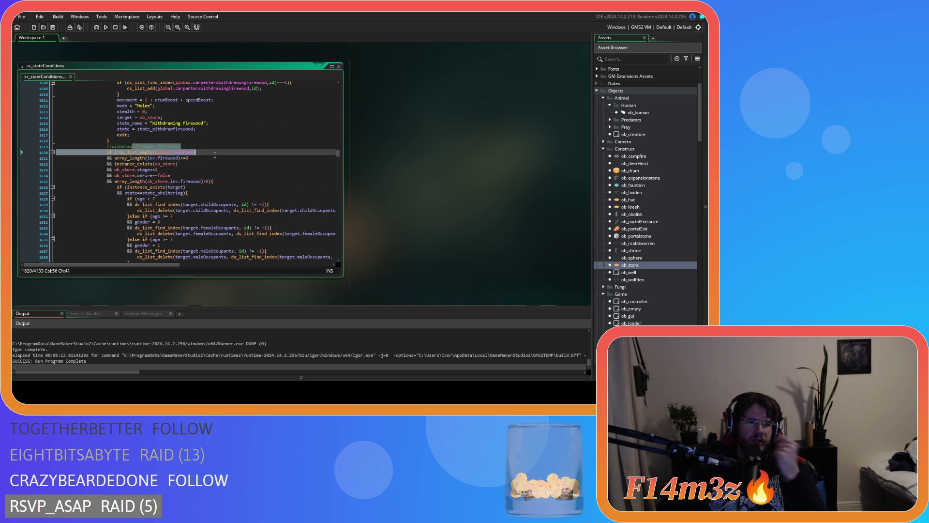
{"action": "left_click_drag", "start_coordinate": [132, 153], "coordinate": [224, 150]}
{"action": "left_click_drag", "start_coordinate": [150, 159], "coordinate": [190, 158]}
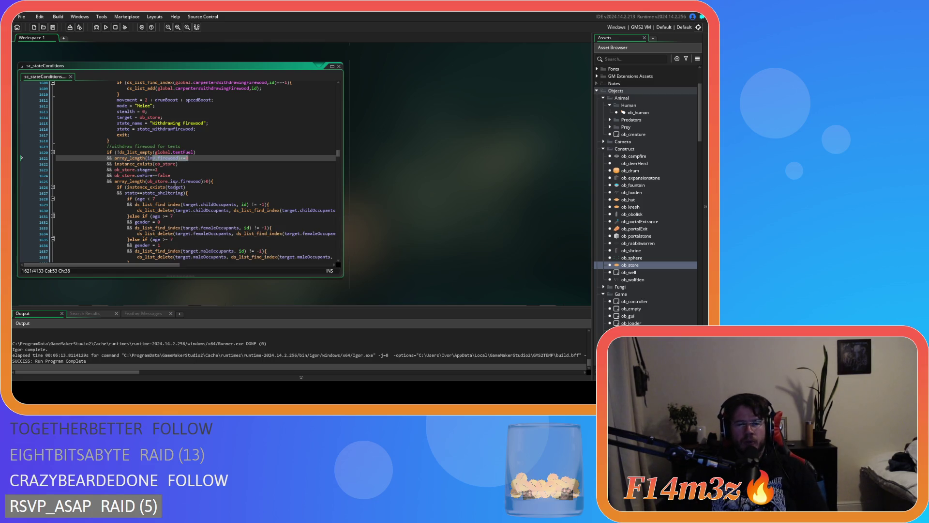
{"action": "key", "text": "Down"}
{"action": "key", "text": "Down"}
{"action": "key", "text": "Down"}
{"action": "left_click", "coordinate": [249, 180]}
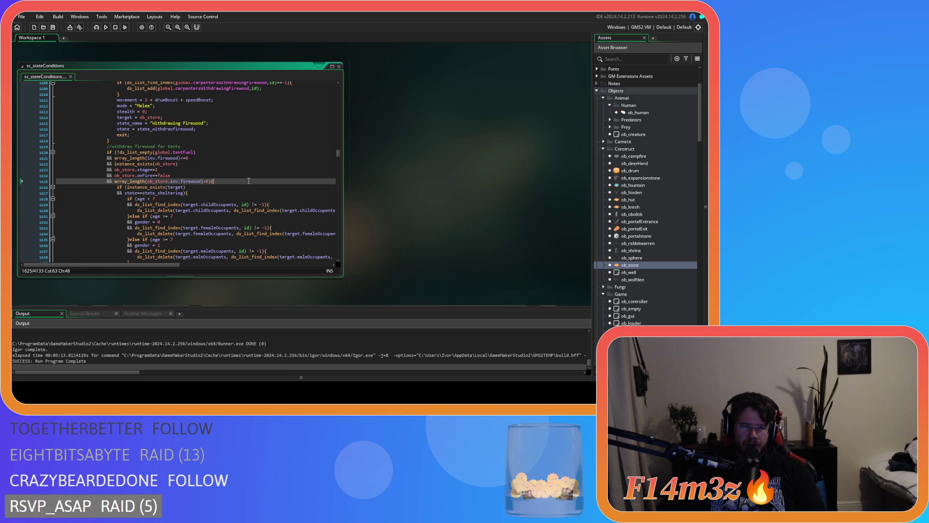
Delete the '{' after array_length(ob_store.inv.firewood)>0 at the end of line 1625.
{"action": "left_click", "coordinate": [252, 168]}
{"action": "key", "text": "Up"}
{"action": "key", "text": "Up"}
{"action": "key", "text": "Up"}
{"action": "key", "text": "Down"}
{"action": "key", "text": "Down"}
{"action": "key", "text": "Down"}
{"action": "left_click", "coordinate": [248, 175]}
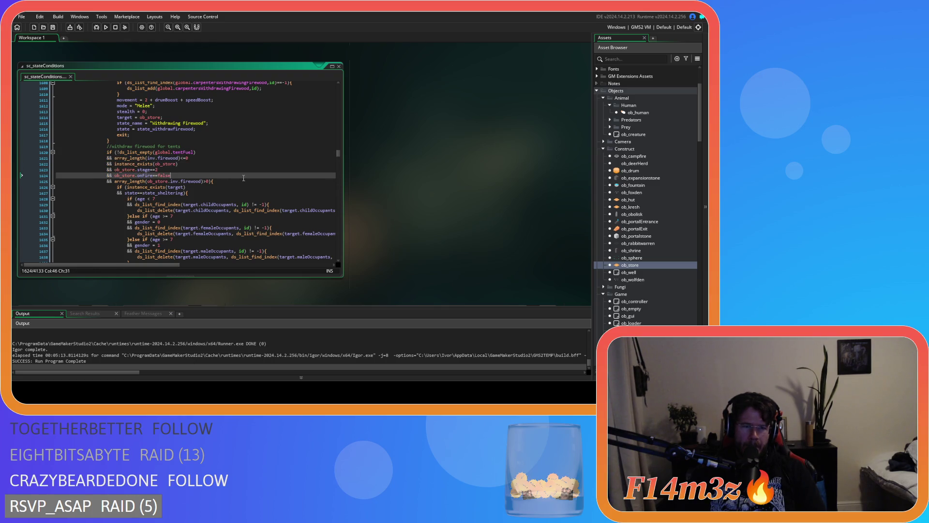
{"action": "left_click", "coordinate": [243, 181]}
{"action": "key", "text": "Up"}
{"action": "key", "text": "Up"}
{"action": "key", "text": "Up"}
{"action": "key", "text": "Up"}
{"action": "key", "text": "Up"}
{"action": "key", "text": "Down"}
{"action": "key", "text": "Down"}
{"action": "key", "text": "Down"}
{"action": "key", "text": "Up"}
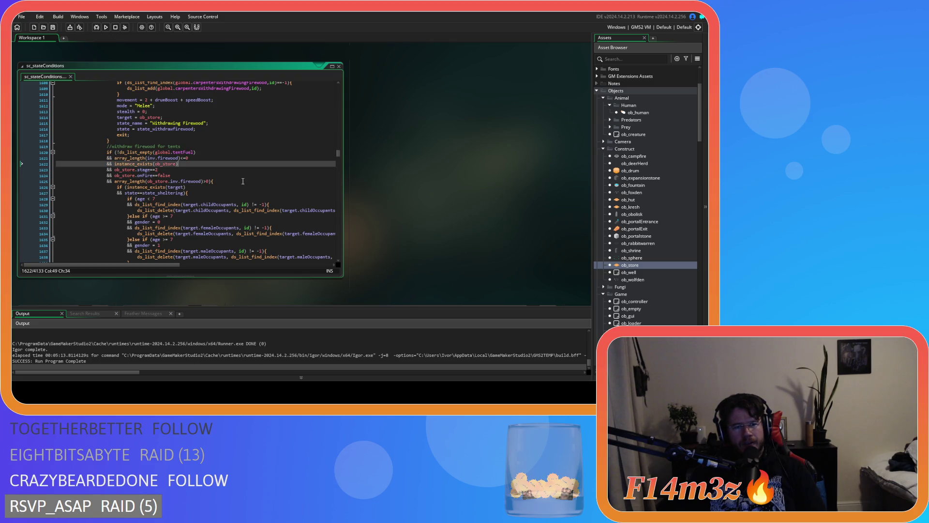
{"action": "key", "text": "Up"}
{"action": "key", "text": "Down"}
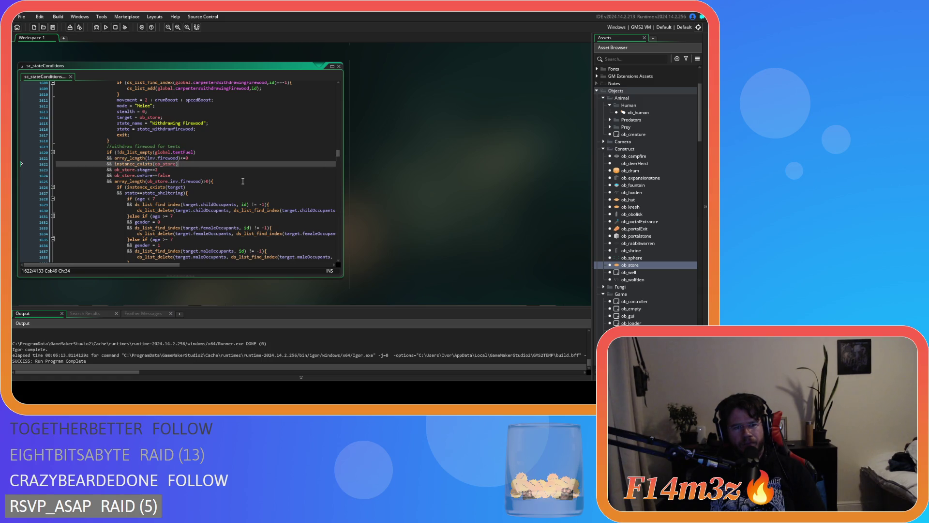
{"action": "left_click", "coordinate": [243, 181]}
{"action": "key", "text": "BackSpace"}
{"action": "scroll", "coordinate": [244, 188], "scroll_direction": "up", "scroll_amount": 13}
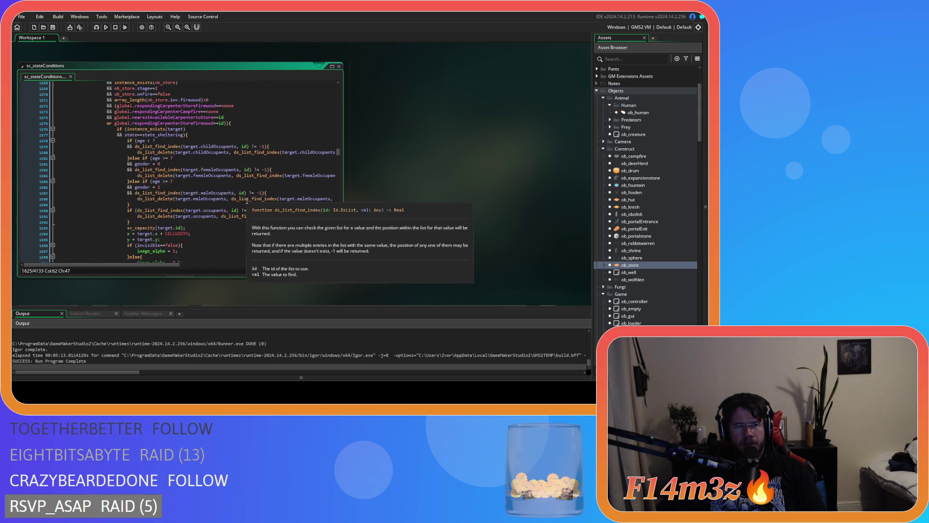
{"action": "scroll", "coordinate": [246, 201], "scroll_direction": "up", "scroll_amount": 7}
{"action": "scroll", "coordinate": [246, 201], "scroll_direction": "up", "scroll_amount": 5}
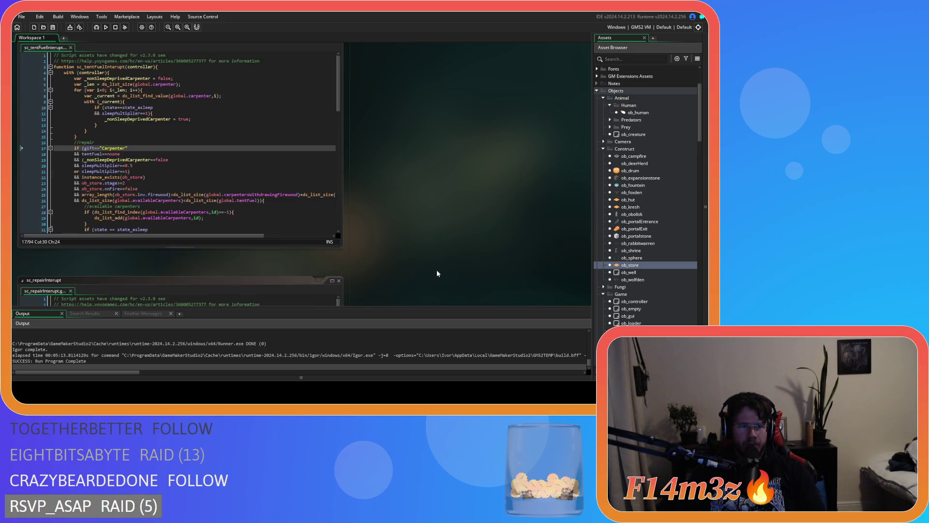
{"action": "scroll", "coordinate": [437, 273], "scroll_direction": "up", "scroll_amount": 1}
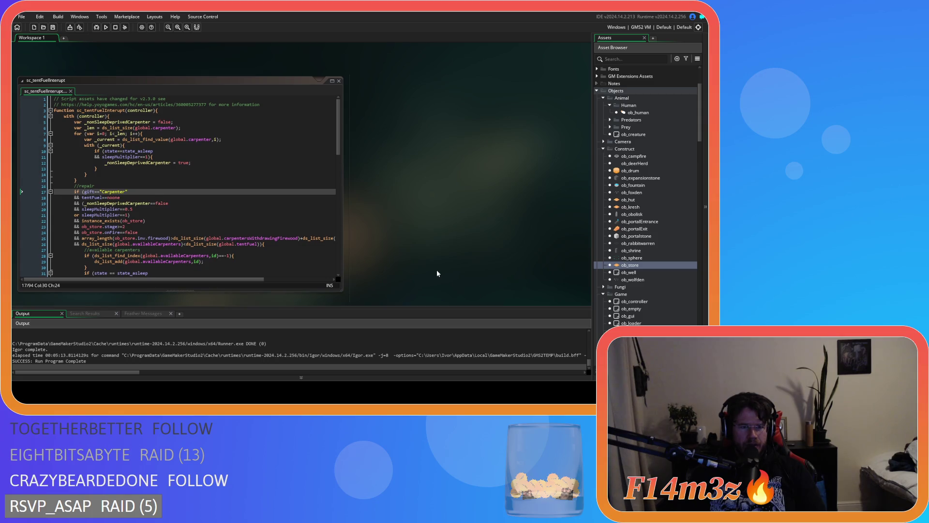
{"action": "scroll", "coordinate": [437, 273], "scroll_direction": "down", "scroll_amount": 5}
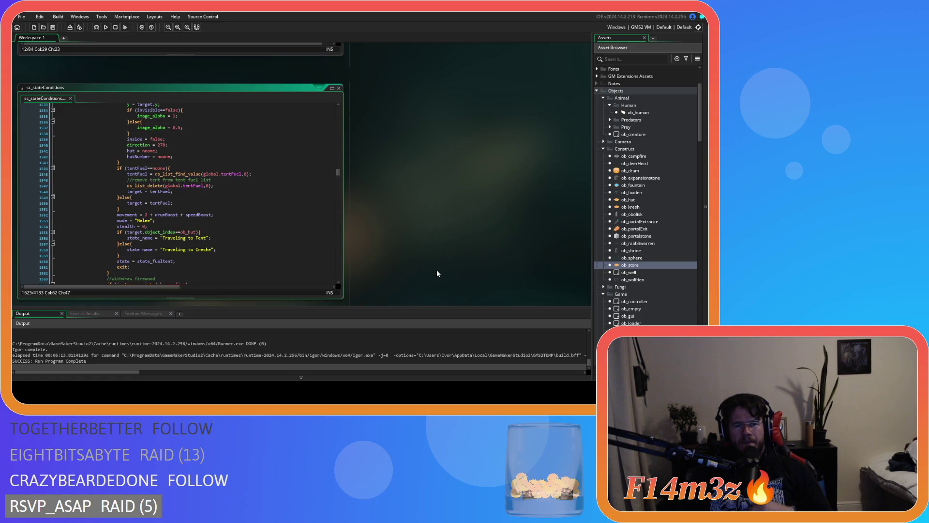
{"action": "scroll", "coordinate": [263, 210], "scroll_direction": "up", "scroll_amount": 7}
{"action": "mouse_move", "coordinate": [264, 209]}
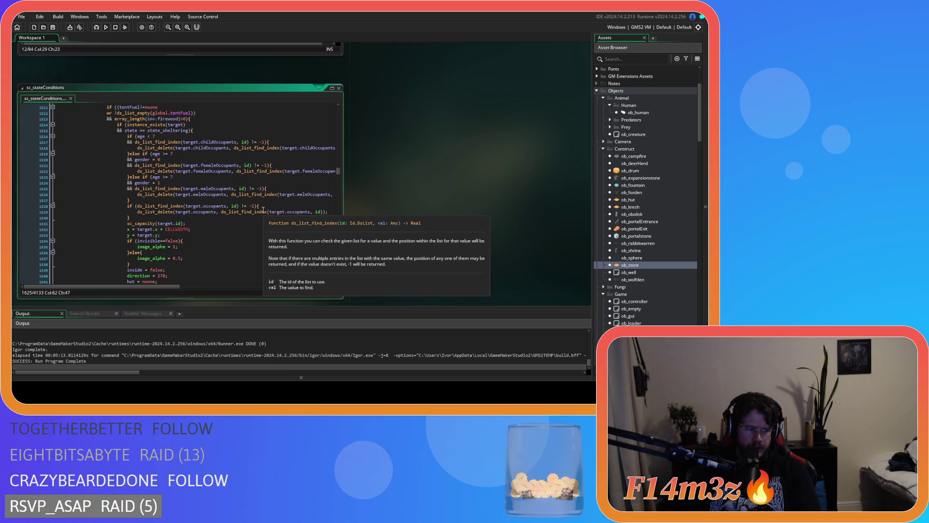
{"action": "scroll", "coordinate": [262, 208], "scroll_direction": "up", "scroll_amount": 6}
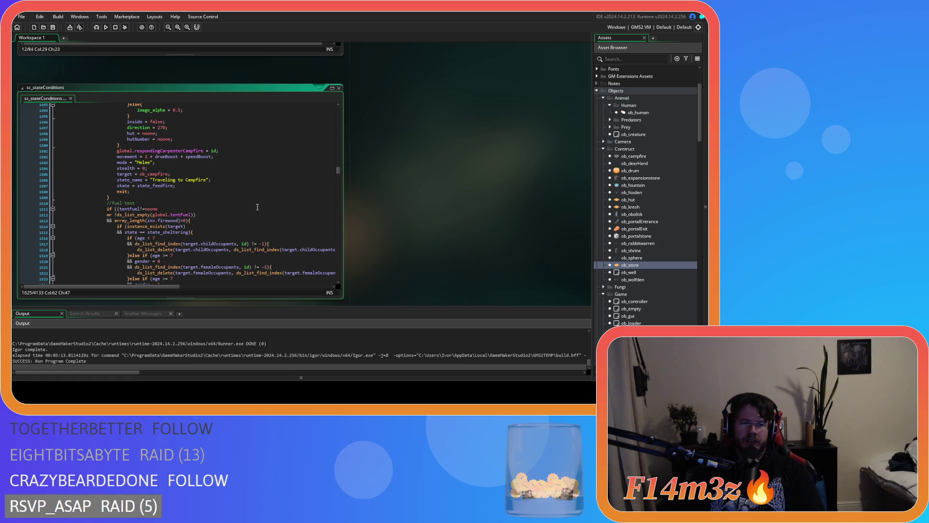
{"action": "scroll", "coordinate": [257, 207], "scroll_direction": "up", "scroll_amount": 20}
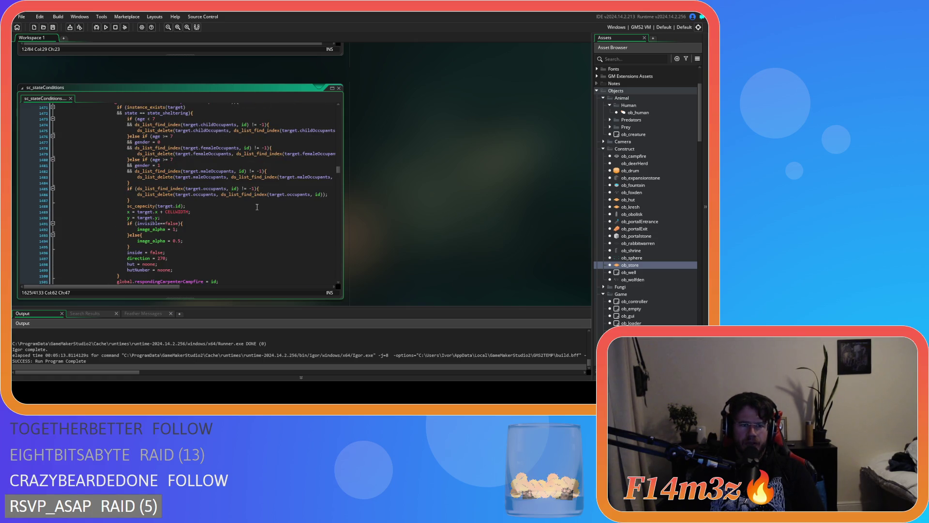
{"action": "scroll", "coordinate": [257, 207], "scroll_direction": "down", "scroll_amount": 8}
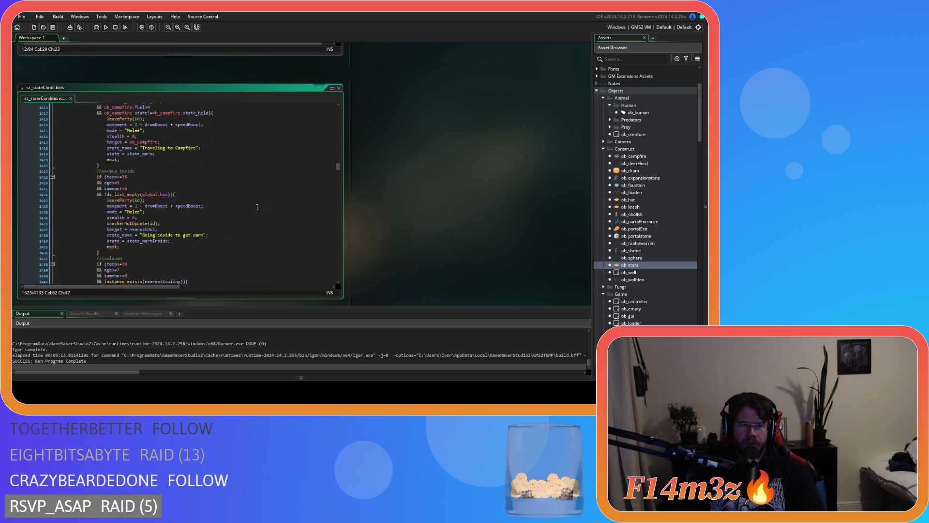
{"action": "scroll", "coordinate": [257, 207], "scroll_direction": "down", "scroll_amount": 4}
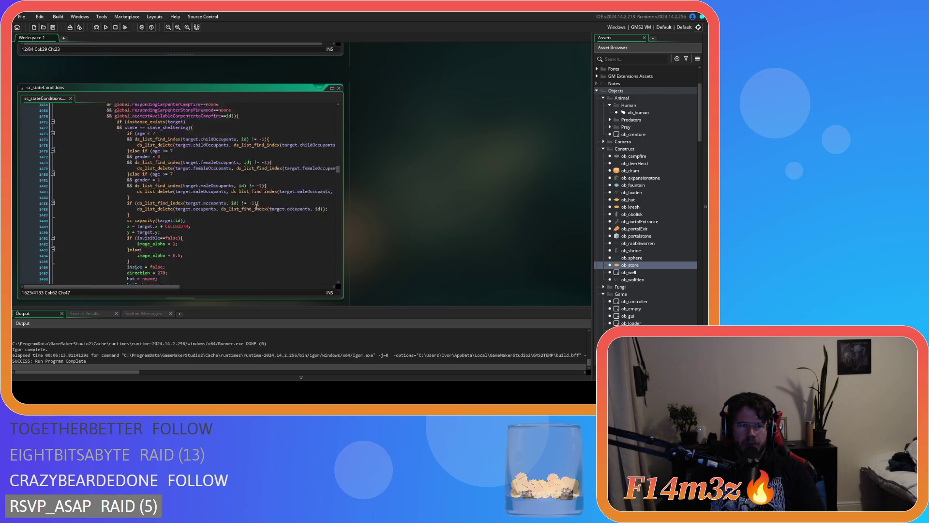
{"action": "scroll", "coordinate": [257, 207], "scroll_direction": "up", "scroll_amount": 8}
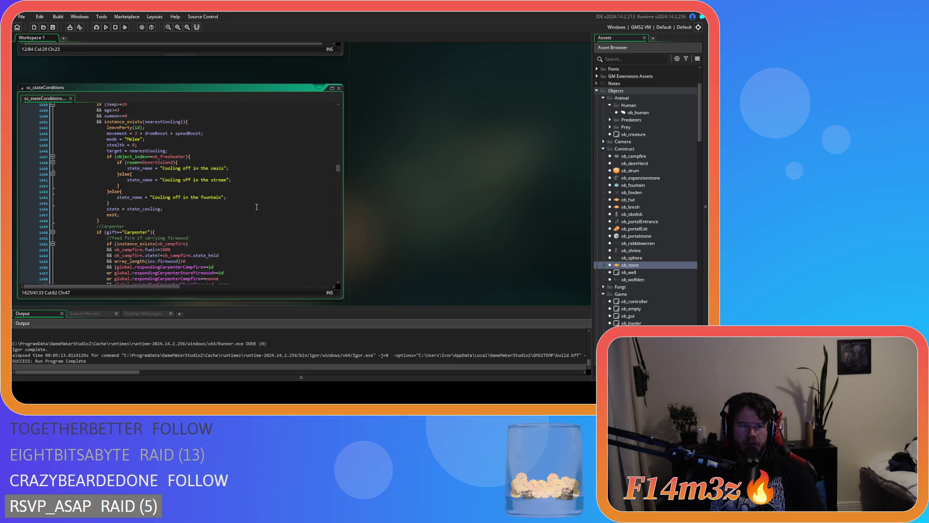
{"action": "scroll", "coordinate": [257, 207], "scroll_direction": "down", "scroll_amount": 5}
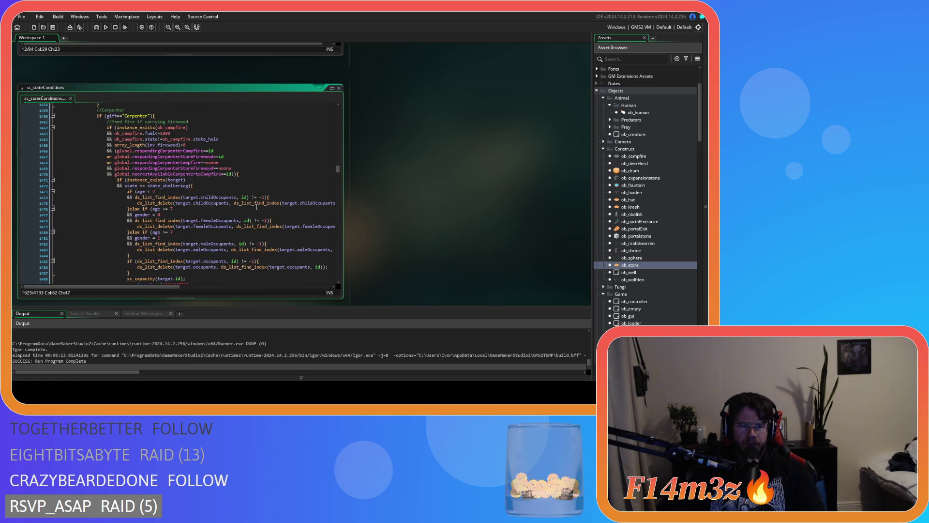
{"action": "left_click", "coordinate": [255, 180]}
{"action": "scroll", "coordinate": [253, 195], "scroll_direction": "down", "scroll_amount": 13}
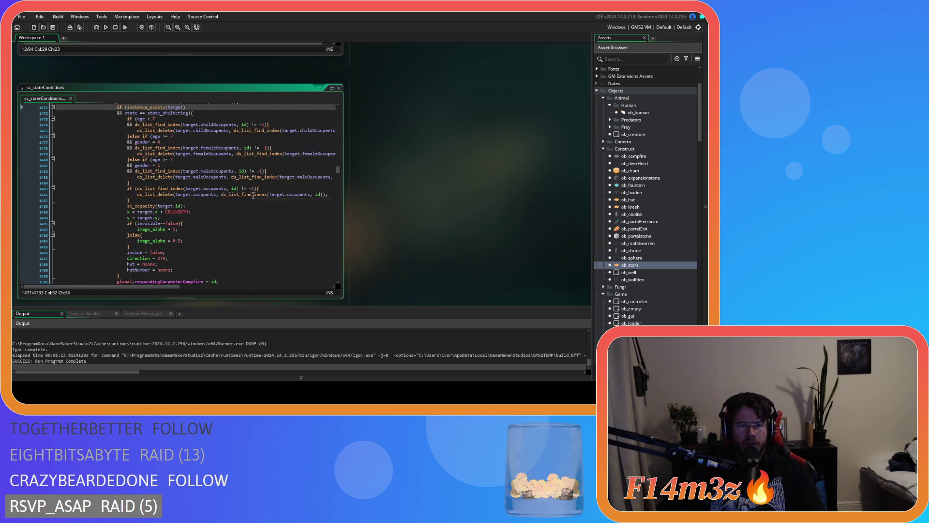
{"action": "left_click", "coordinate": [246, 201]}
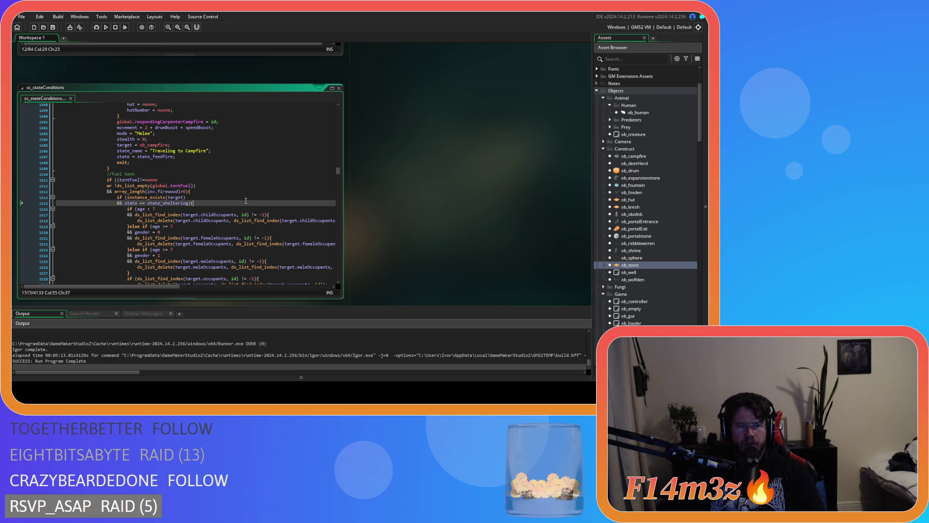
{"action": "scroll", "coordinate": [246, 201], "scroll_direction": "up", "scroll_amount": 15}
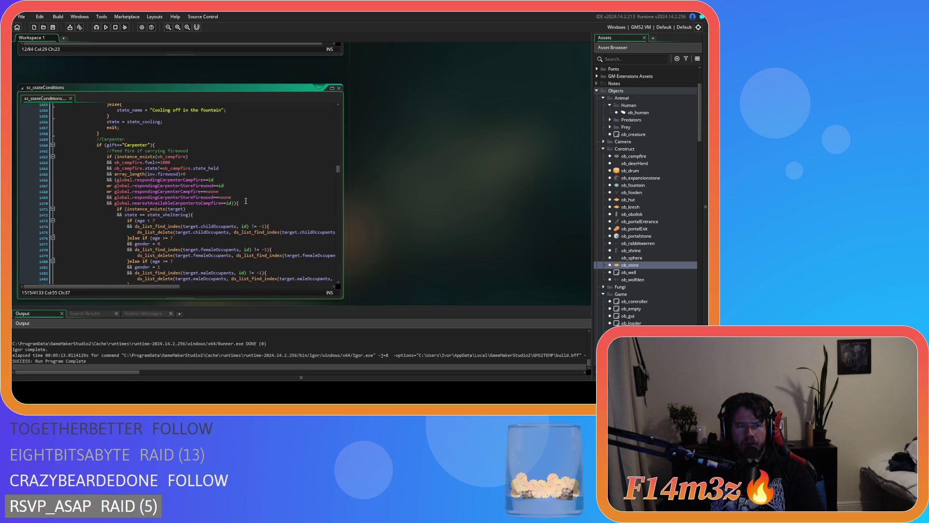
{"action": "scroll", "coordinate": [246, 201], "scroll_direction": "down", "scroll_amount": 2}
{"action": "left_click", "coordinate": [245, 170]}
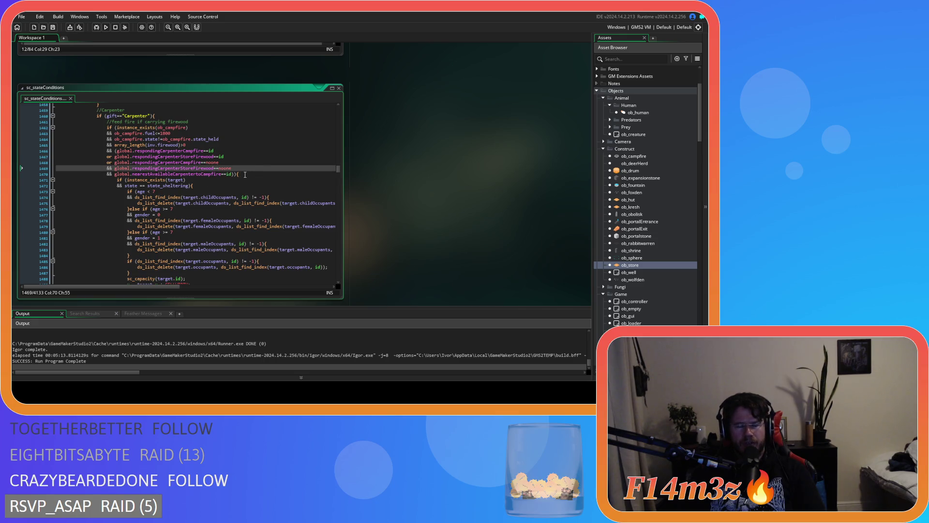
{"action": "scroll", "coordinate": [245, 174], "scroll_direction": "down", "scroll_amount": 13}
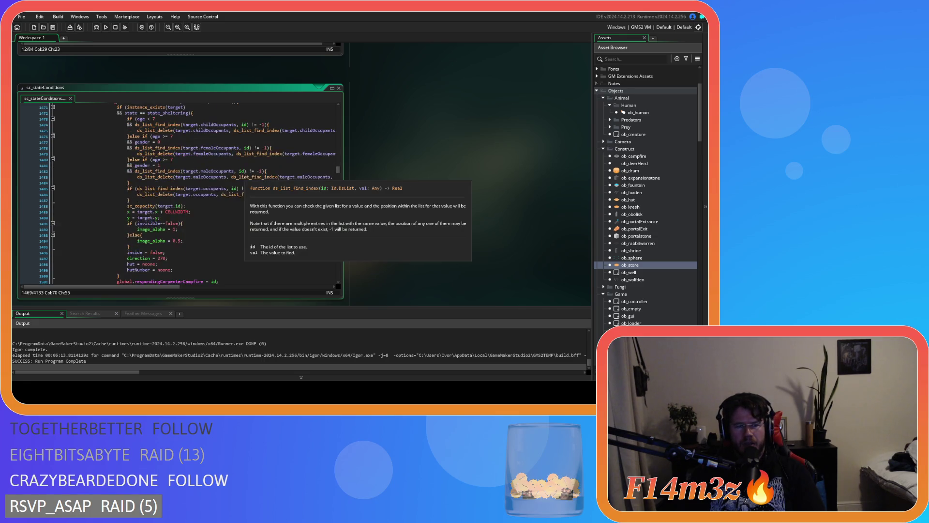
{"action": "left_click", "coordinate": [239, 198]}
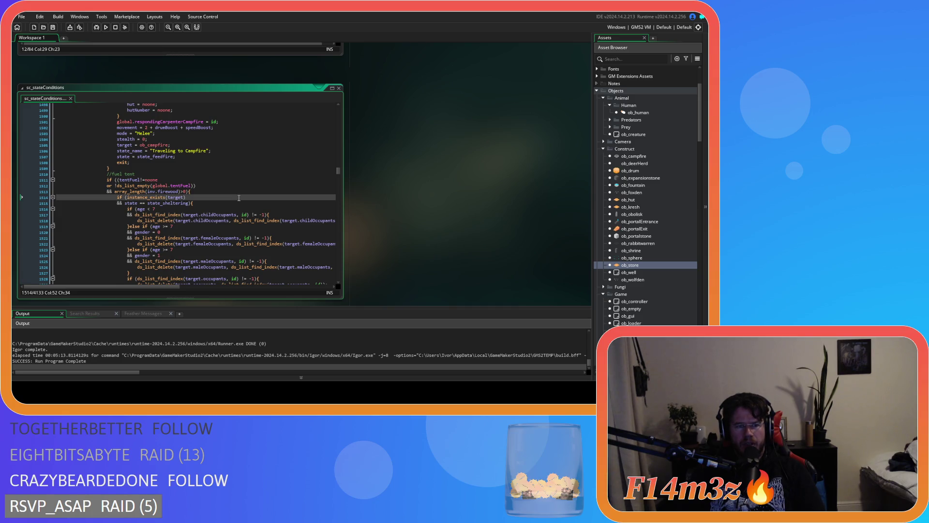
{"action": "scroll", "coordinate": [238, 198], "scroll_direction": "up", "scroll_amount": 5}
{"action": "scroll", "coordinate": [239, 198], "scroll_direction": "up", "scroll_amount": 9}
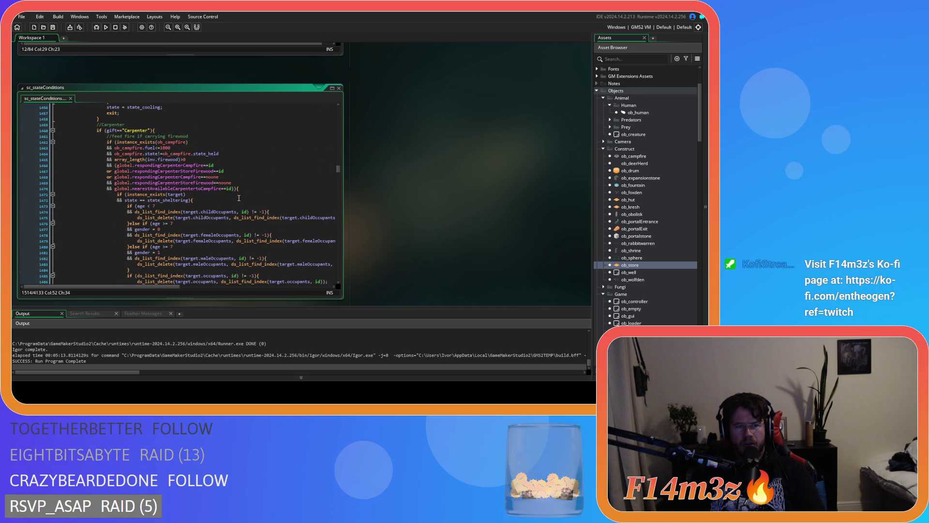
{"action": "left_click", "coordinate": [232, 160]}
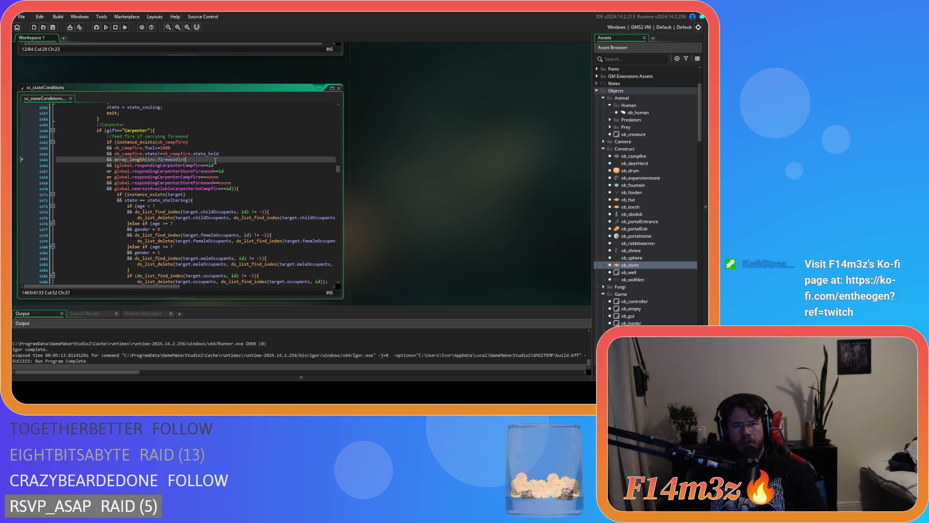
{"action": "scroll", "coordinate": [262, 258], "scroll_direction": "down", "scroll_amount": 9}
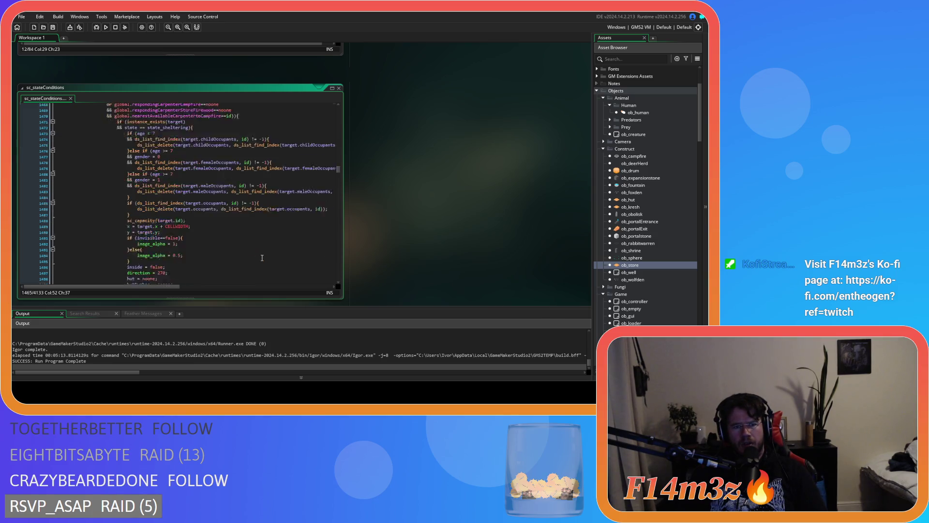
{"action": "scroll", "coordinate": [262, 258], "scroll_direction": "down", "scroll_amount": 8}
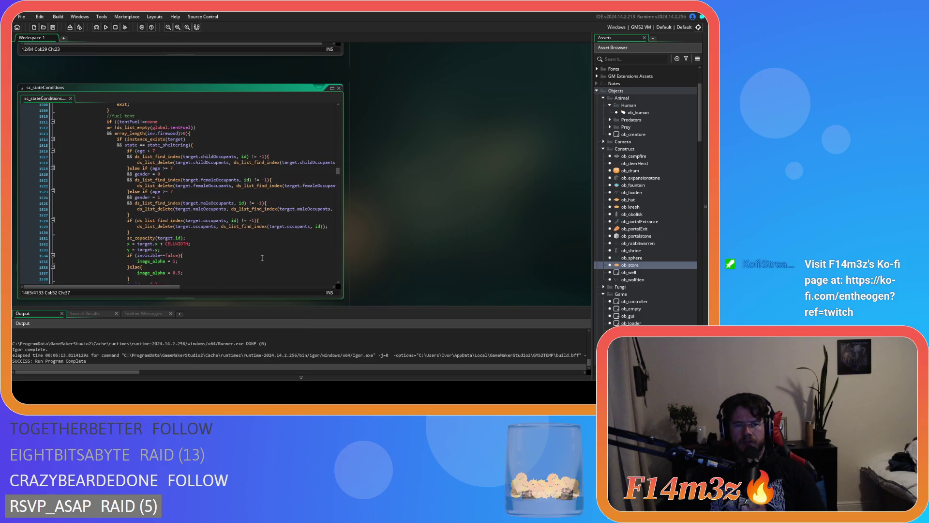
{"action": "scroll", "coordinate": [262, 258], "scroll_direction": "down", "scroll_amount": 15}
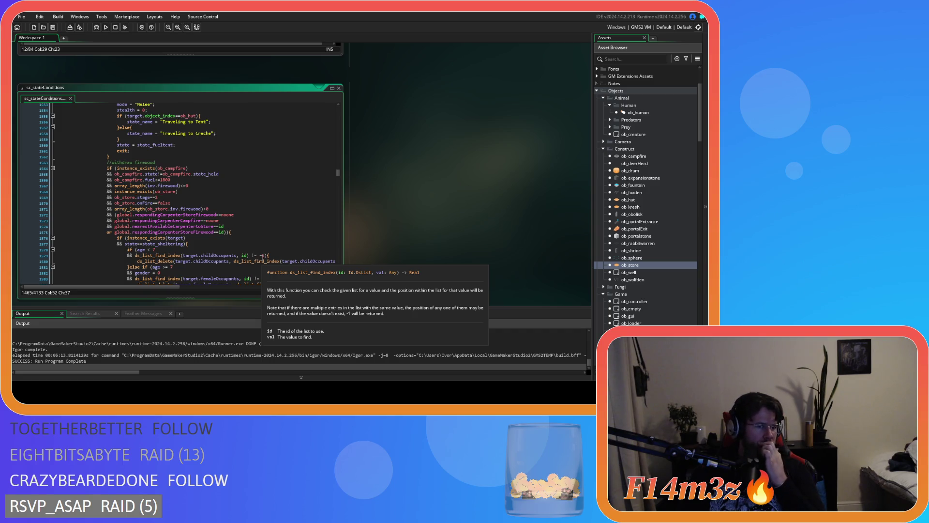
{"action": "scroll", "coordinate": [262, 257], "scroll_direction": "up", "scroll_amount": 14}
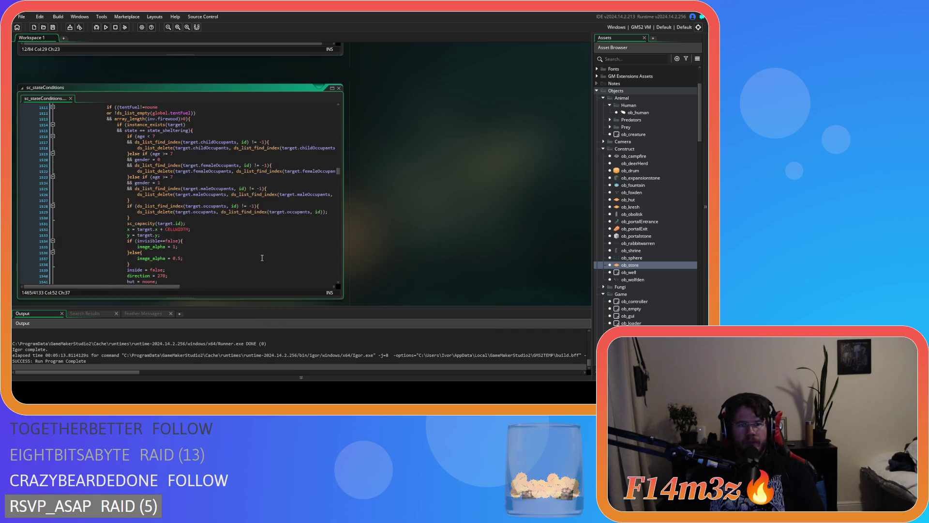
{"action": "scroll", "coordinate": [259, 232], "scroll_direction": "up", "scroll_amount": 5}
{"action": "left_click", "coordinate": [258, 206]}
{"action": "key", "text": "Left"}
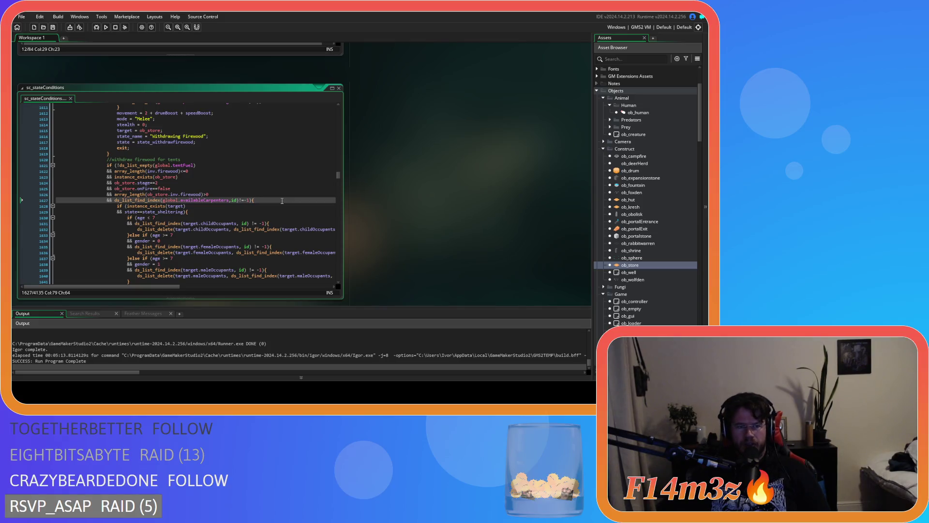
{"action": "key", "text": "ctrl+z"}
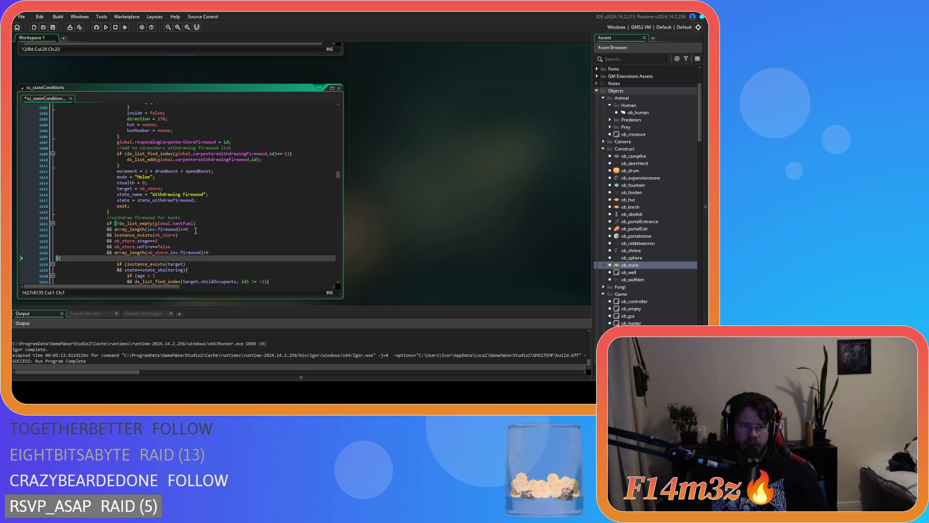
Put ds_list_find_index(global.availableCarpenters,id)!=-1 first in line 1621's condition, moving the tentFuel check to an && line.
{"action": "key", "text": "ctrl+z"}
{"action": "left_click", "coordinate": [122, 224]}
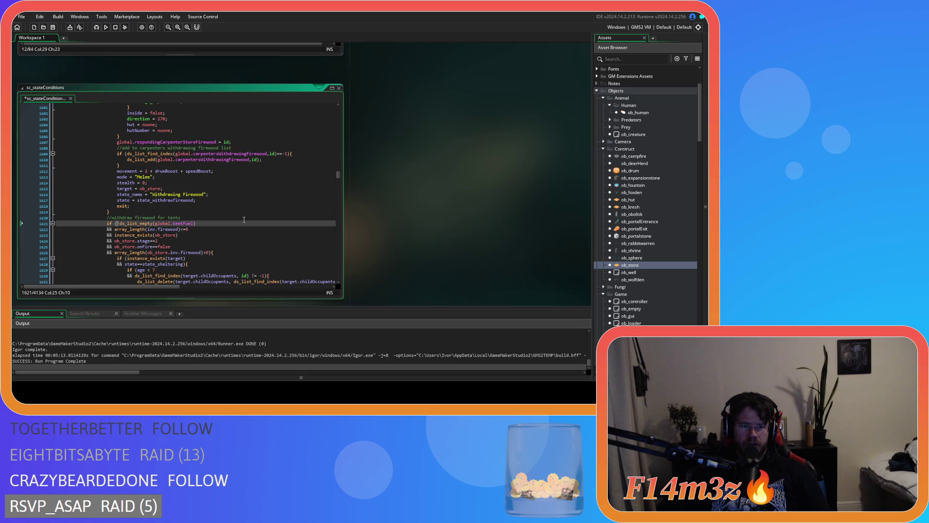
{"action": "key", "text": "Return"}
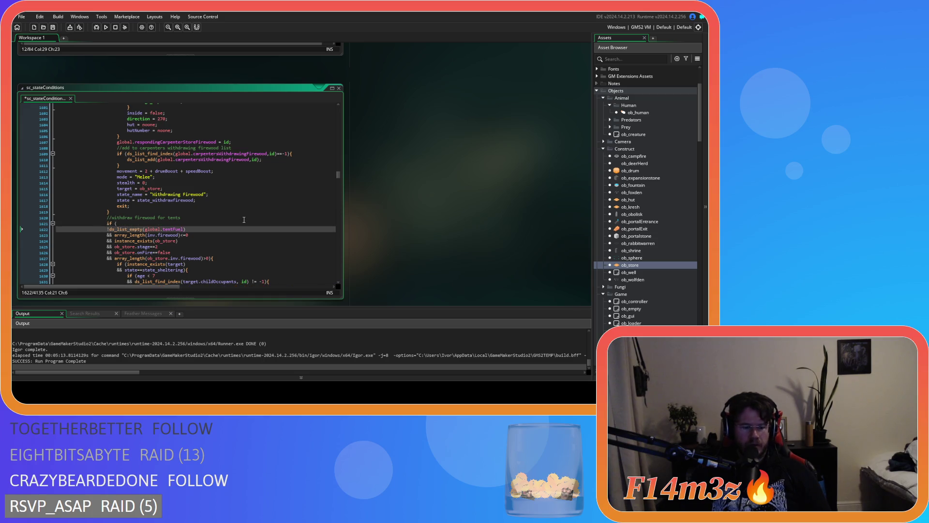
{"action": "type", "text": "&&"}
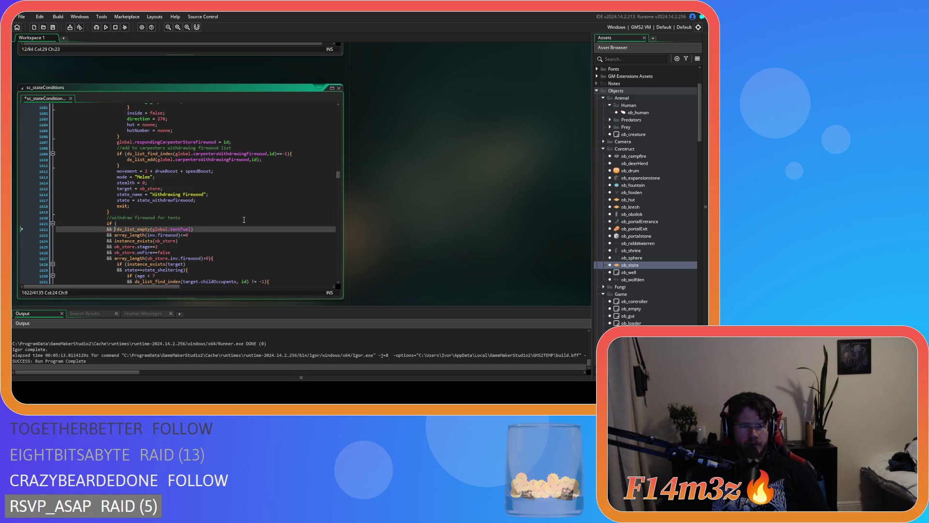
{"action": "left_click", "coordinate": [210, 223]}
{"action": "type", "text": "&& ds_list_find_index(global.availableCarpenters,id)!=-1"}
{"action": "left_click", "coordinate": [118, 223]}
{"action": "key", "text": "Delete"}
{"action": "key", "text": "Delete"}
{"action": "key", "text": "Delete"}
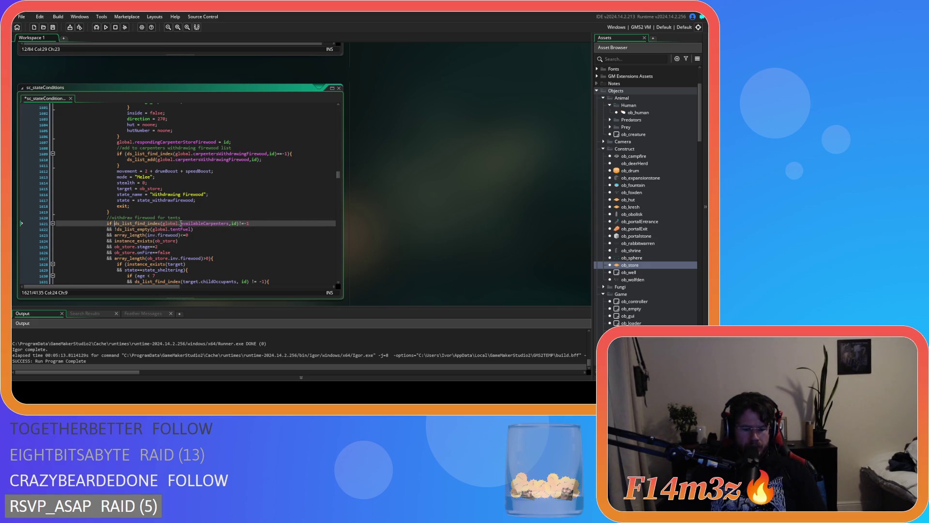
Select the old availableCarpenters check in the Fuel tent condition.
{"action": "scroll", "coordinate": [182, 223], "scroll_direction": "up", "scroll_amount": 15}
{"action": "left_click", "coordinate": [133, 206]}
{"action": "left_click", "coordinate": [163, 223]}
{"action": "scroll", "coordinate": [264, 231], "scroll_direction": "up", "scroll_amount": 20}
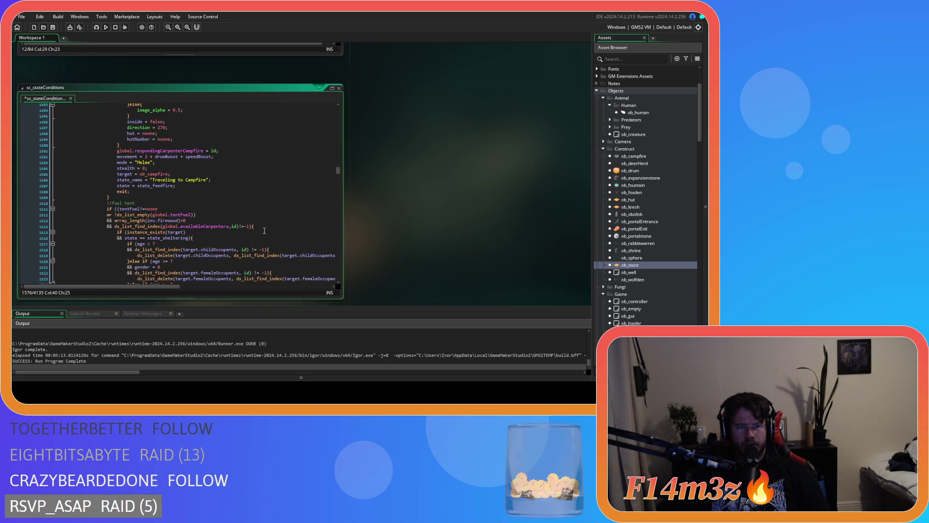
{"action": "left_click_drag", "start_coordinate": [253, 227], "coordinate": [28, 221]}
{"action": "key", "text": "ctrl+c"}
Remove the availableCarpenters check from line 1514 and paste it at the start of line 1511's condition.
{"action": "key", "text": "BackSpace"}
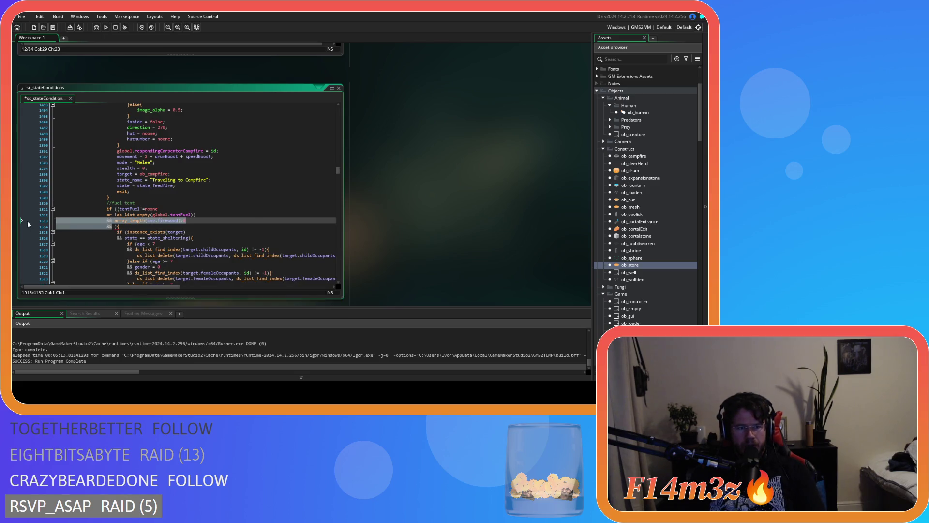
{"action": "key", "text": "shift+End"}
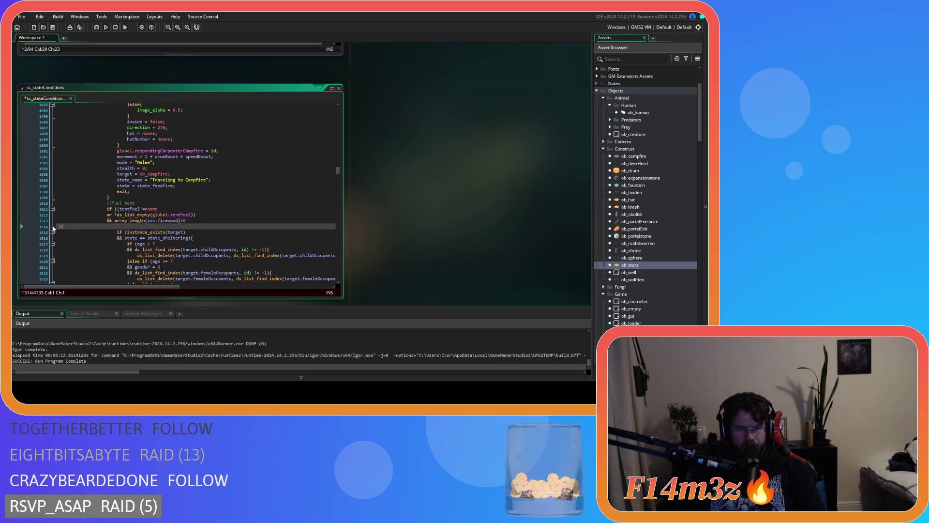
{"action": "key", "text": "BackSpace"}
{"action": "left_click", "coordinate": [114, 209]}
{"action": "key", "text": "Return"}
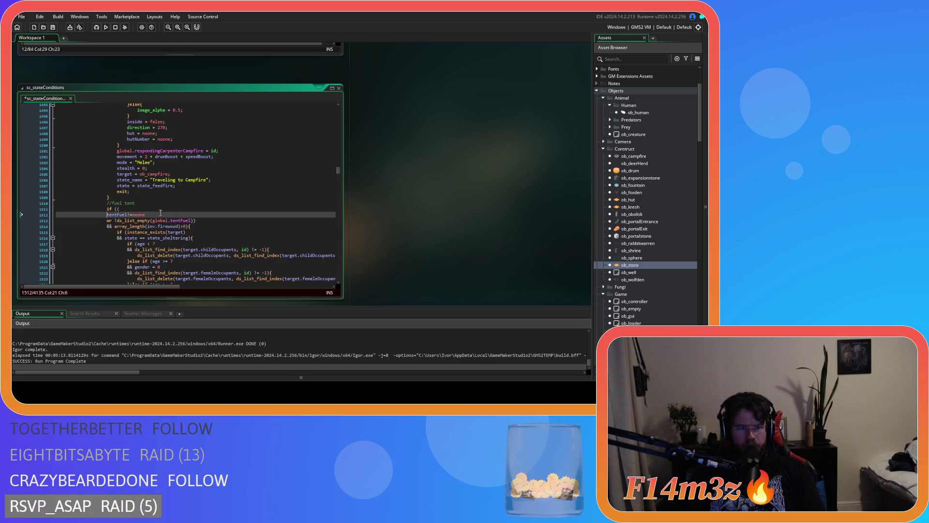
{"action": "type", "text": "&&"}
{"action": "key", "text": "Up"}
{"action": "key", "text": "End"}
{"action": "key", "text": "ctrl+v"}
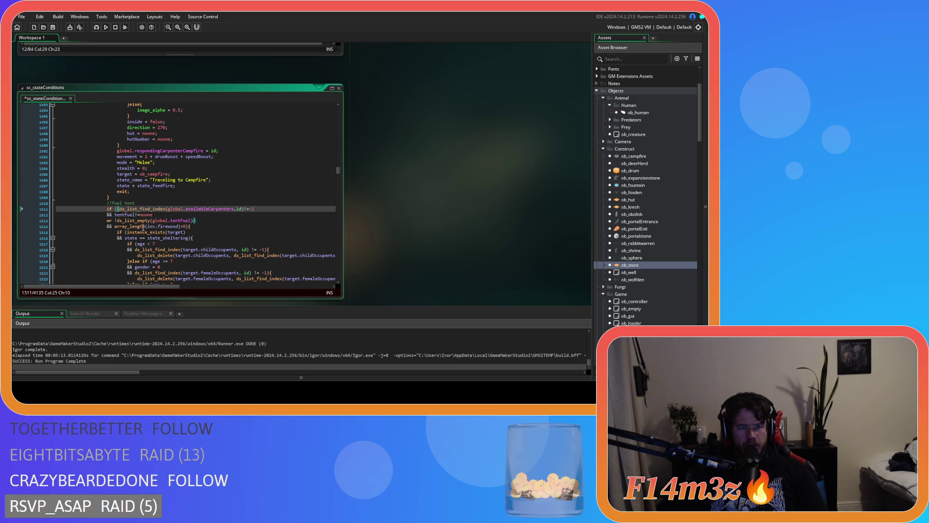
Wrap the tentFuel clauses in parentheses after && and save the script.
{"action": "key", "text": "Home"}
{"action": "key", "text": "Right"}
{"action": "key", "text": "Right"}
{"action": "key", "text": "Right"}
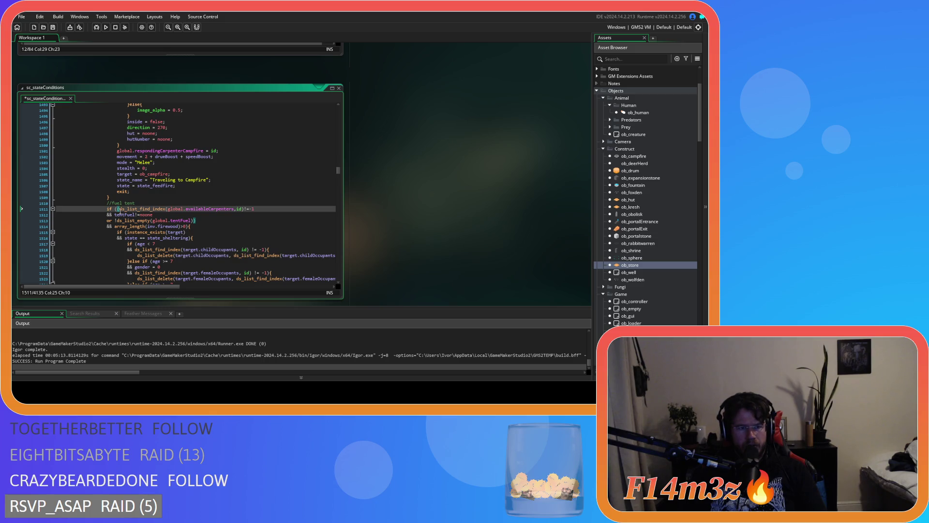
{"action": "key", "text": "Down"}
{"action": "mouse_move", "coordinate": [139, 226]}
{"action": "type", "text": "("}
{"action": "key", "text": "ctrl+s"}
{"action": "left_click_drag", "start_coordinate": [252, 209], "coordinate": [122, 212]}
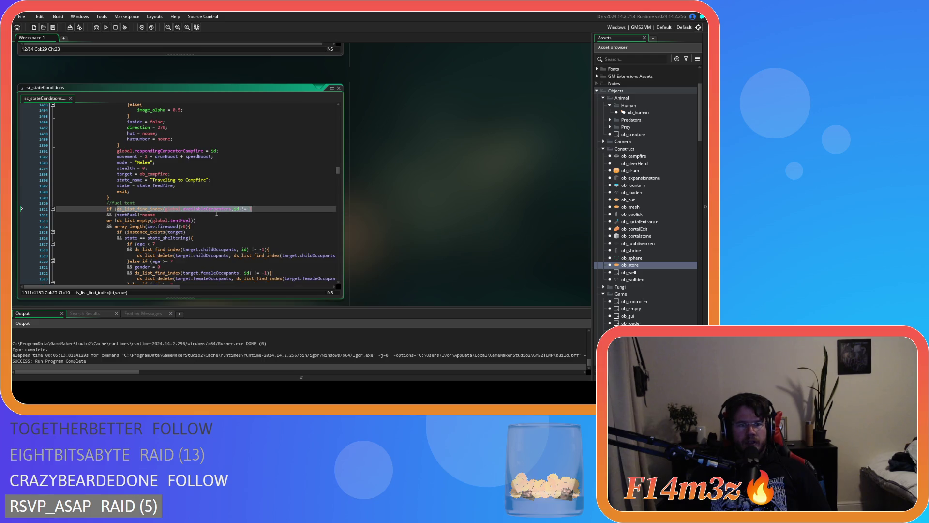
{"action": "scroll", "coordinate": [217, 214], "scroll_direction": "down", "scroll_amount": 15}
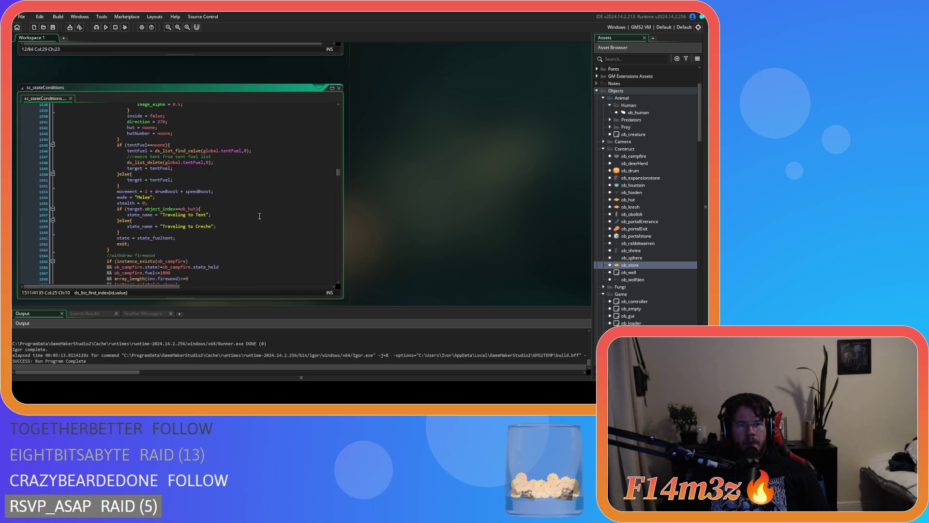
{"action": "scroll", "coordinate": [260, 216], "scroll_direction": "down", "scroll_amount": 20}
{"action": "left_click", "coordinate": [236, 222]}
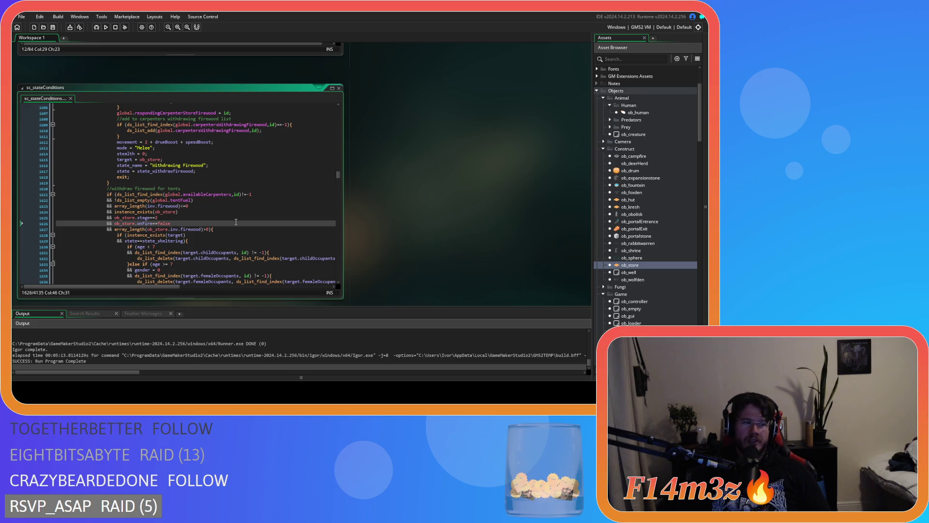
{"action": "scroll", "coordinate": [235, 222], "scroll_direction": "down", "scroll_amount": 18}
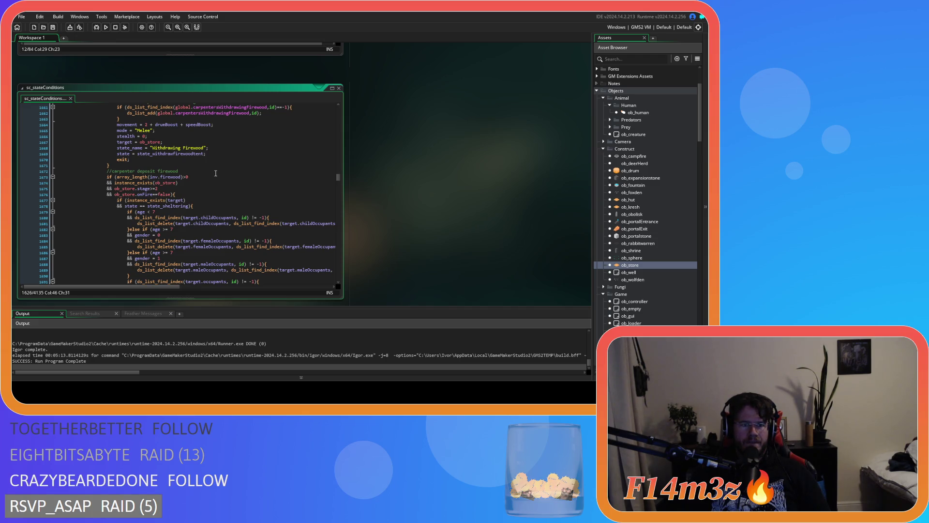
{"action": "scroll", "coordinate": [216, 173], "scroll_direction": "down", "scroll_amount": 10}
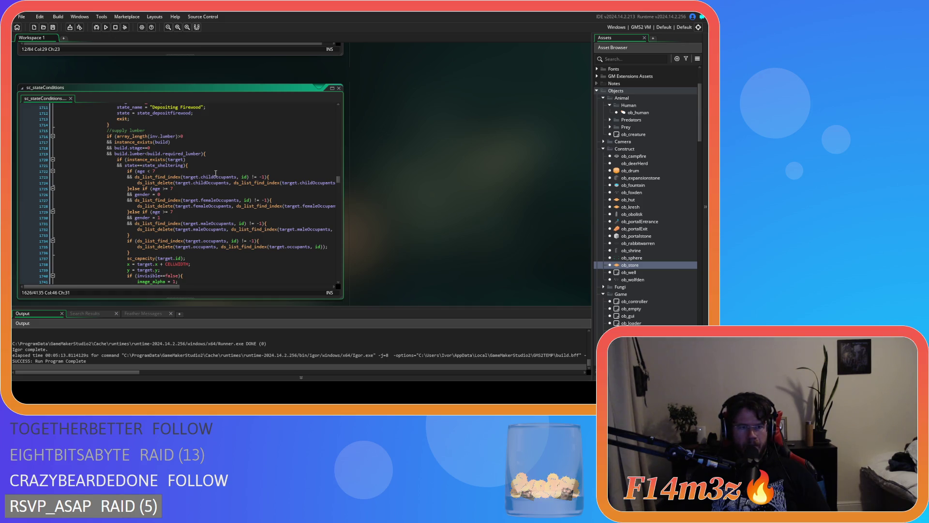
{"action": "scroll", "coordinate": [216, 172], "scroll_direction": "down", "scroll_amount": 7}
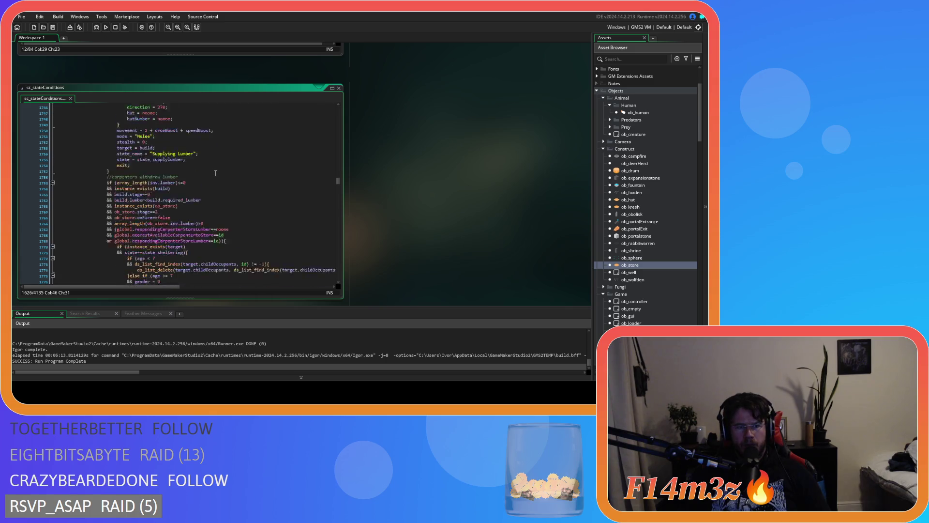
{"action": "scroll", "coordinate": [216, 173], "scroll_direction": "down", "scroll_amount": 2}
{"action": "scroll", "coordinate": [216, 173], "scroll_direction": "down", "scroll_amount": 9}
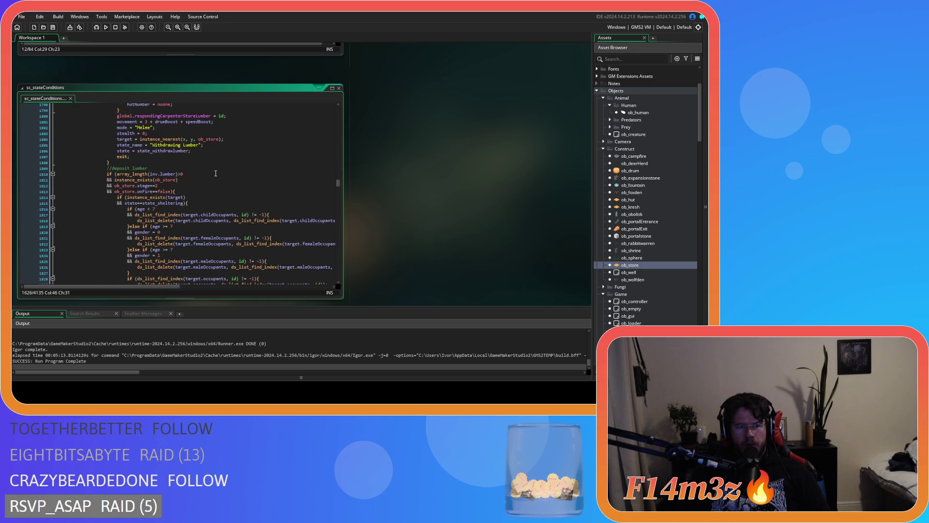
{"action": "scroll", "coordinate": [216, 172], "scroll_direction": "down", "scroll_amount": 9}
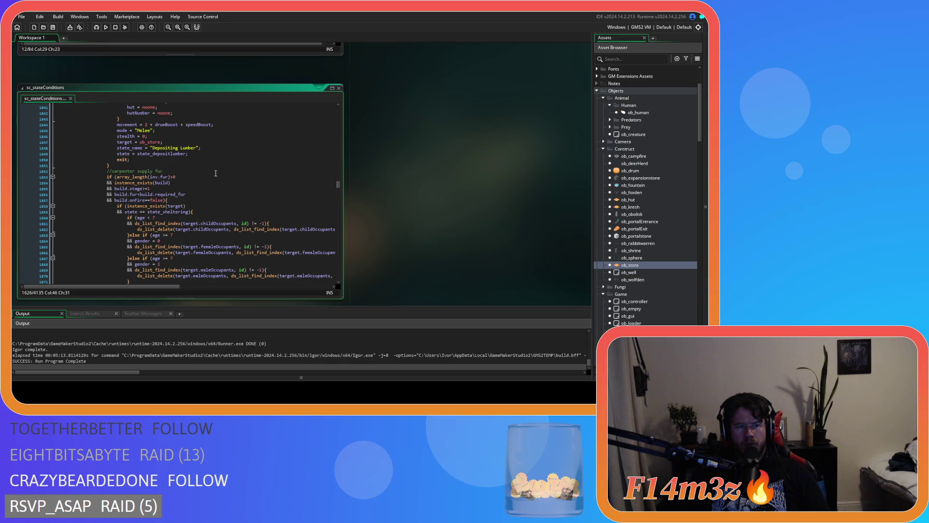
{"action": "scroll", "coordinate": [216, 173], "scroll_direction": "down", "scroll_amount": 10}
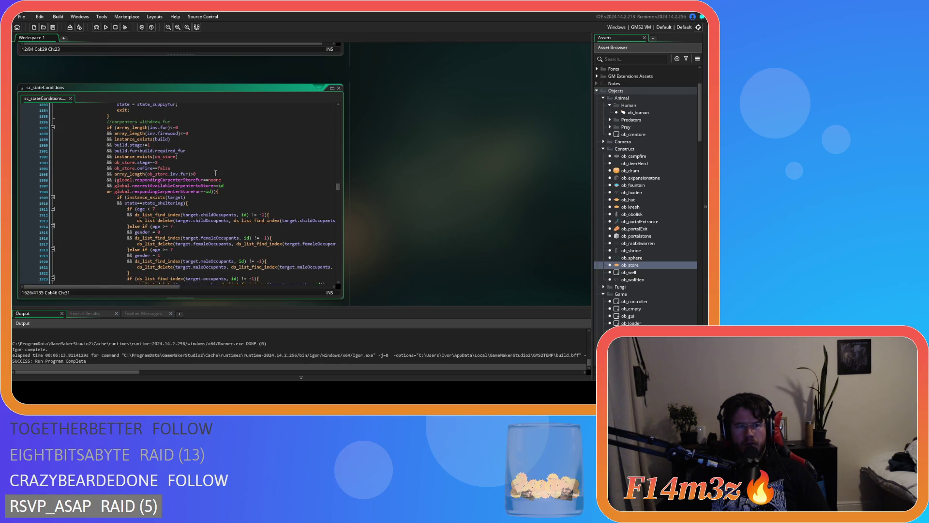
{"action": "scroll", "coordinate": [216, 172], "scroll_direction": "up", "scroll_amount": 4}
{"action": "scroll", "coordinate": [216, 173], "scroll_direction": "up", "scroll_amount": 17}
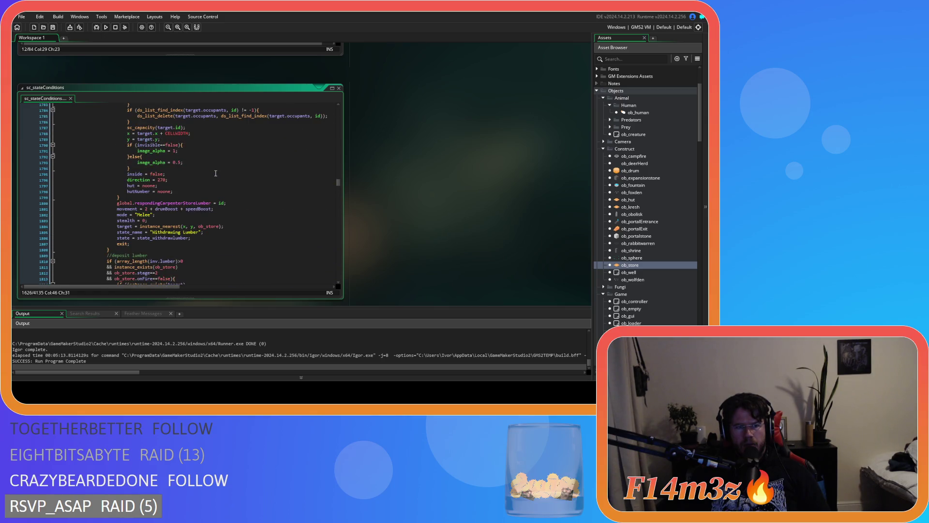
{"action": "scroll", "coordinate": [216, 172], "scroll_direction": "up", "scroll_amount": 8}
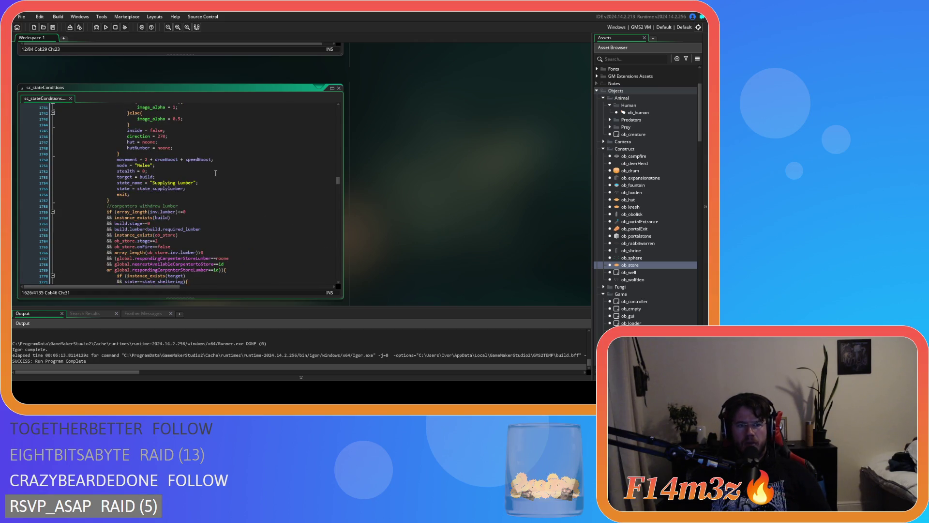
{"action": "scroll", "coordinate": [216, 173], "scroll_direction": "up", "scroll_amount": 6}
{"action": "scroll", "coordinate": [216, 172], "scroll_direction": "down", "scroll_amount": 8}
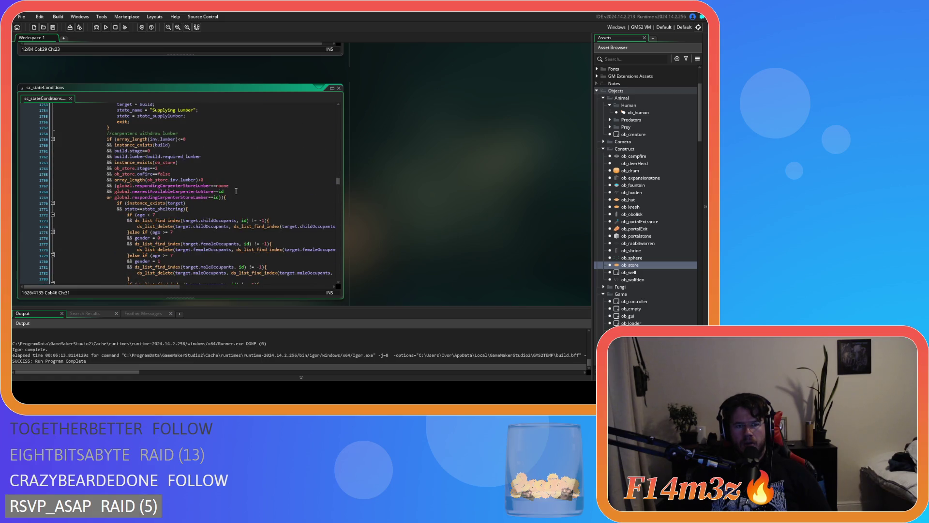
{"action": "mouse_move", "coordinate": [177, 193]}
{"action": "left_click", "coordinate": [252, 192]}
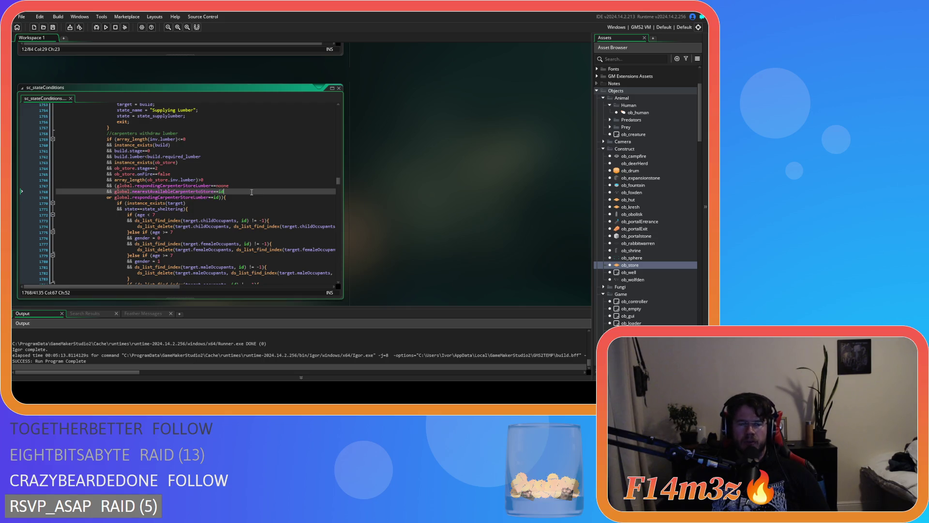
{"action": "scroll", "coordinate": [251, 191], "scroll_direction": "up", "scroll_amount": 9}
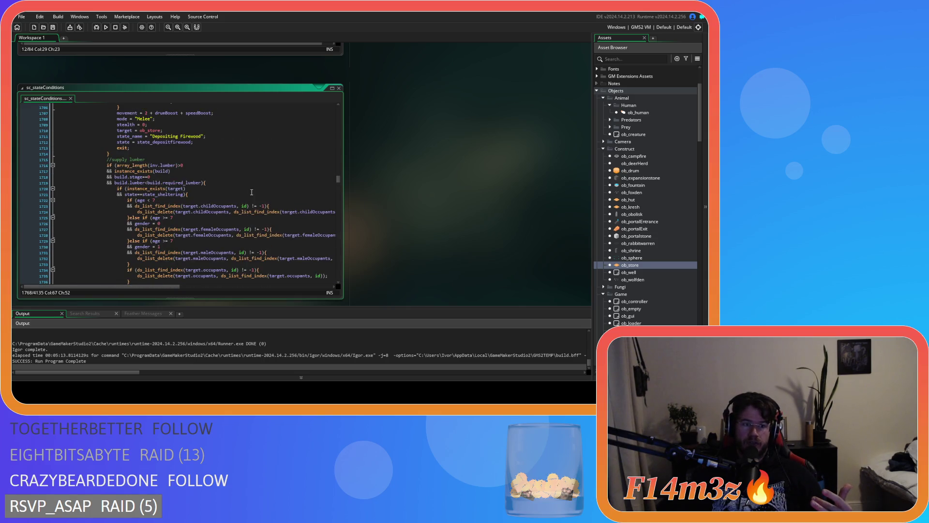
{"action": "scroll", "coordinate": [251, 192], "scroll_direction": "up", "scroll_amount": 8}
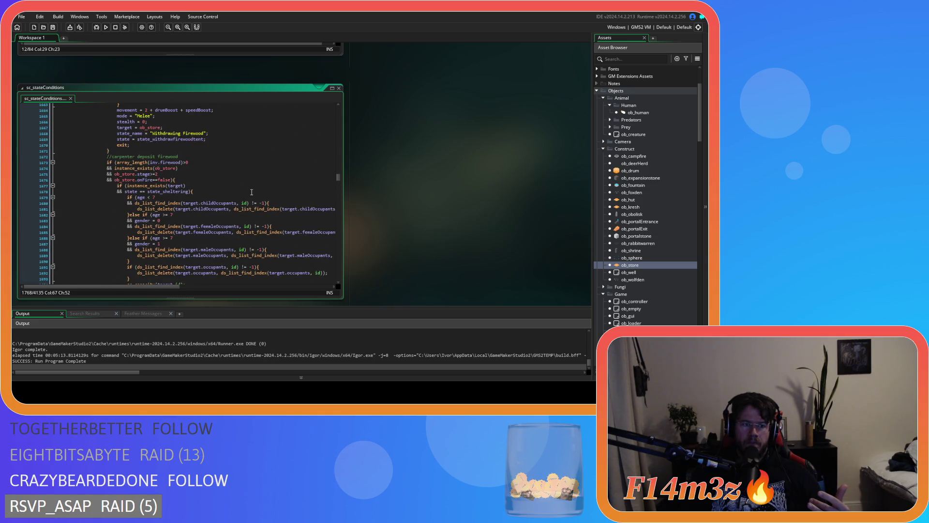
{"action": "scroll", "coordinate": [252, 192], "scroll_direction": "down", "scroll_amount": 20}
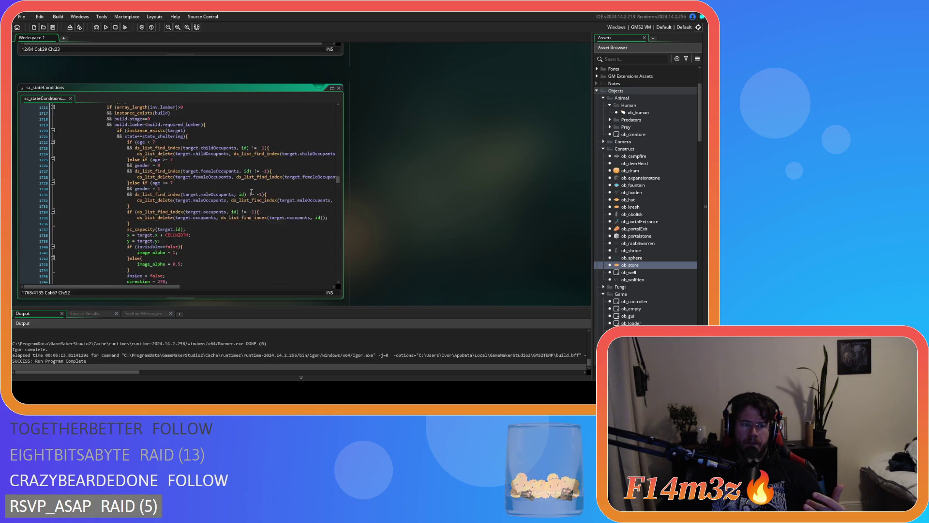
{"action": "scroll", "coordinate": [252, 192], "scroll_direction": "down", "scroll_amount": 3}
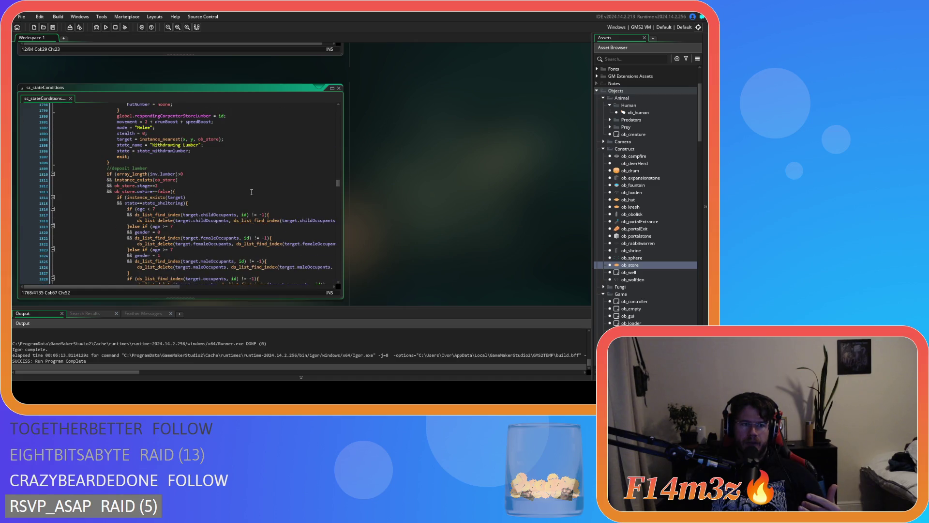
{"action": "scroll", "coordinate": [252, 192], "scroll_direction": "up", "scroll_amount": 8}
{"action": "scroll", "coordinate": [252, 193], "scroll_direction": "up", "scroll_amount": 20}
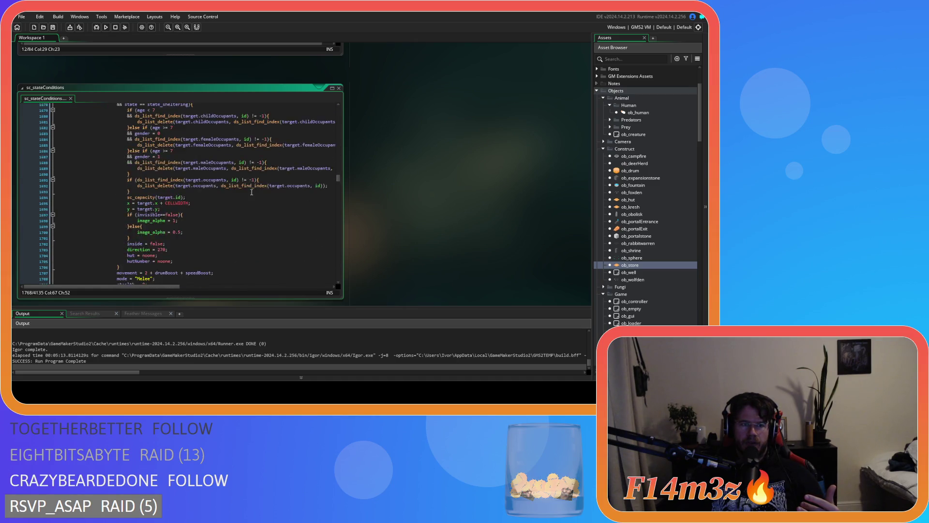
{"action": "scroll", "coordinate": [251, 192], "scroll_direction": "up", "scroll_amount": 16}
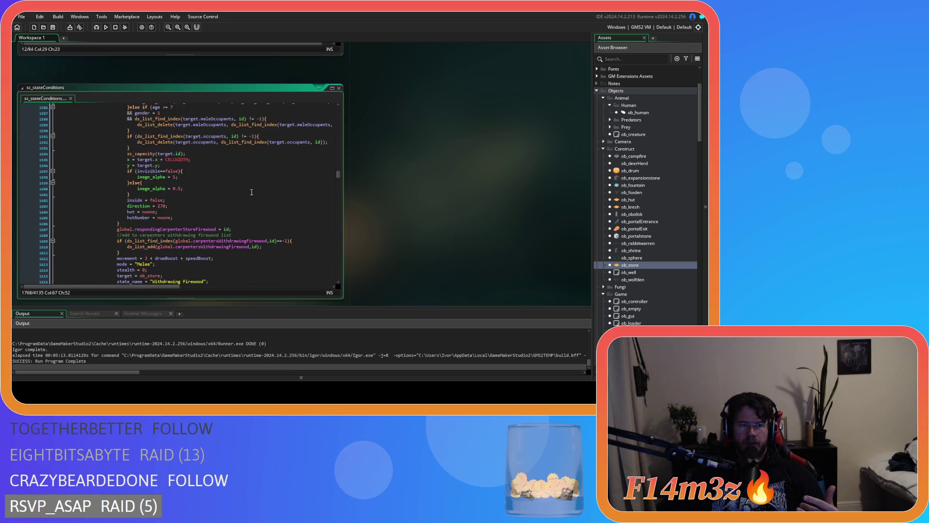
{"action": "scroll", "coordinate": [251, 192], "scroll_direction": "up", "scroll_amount": 5}
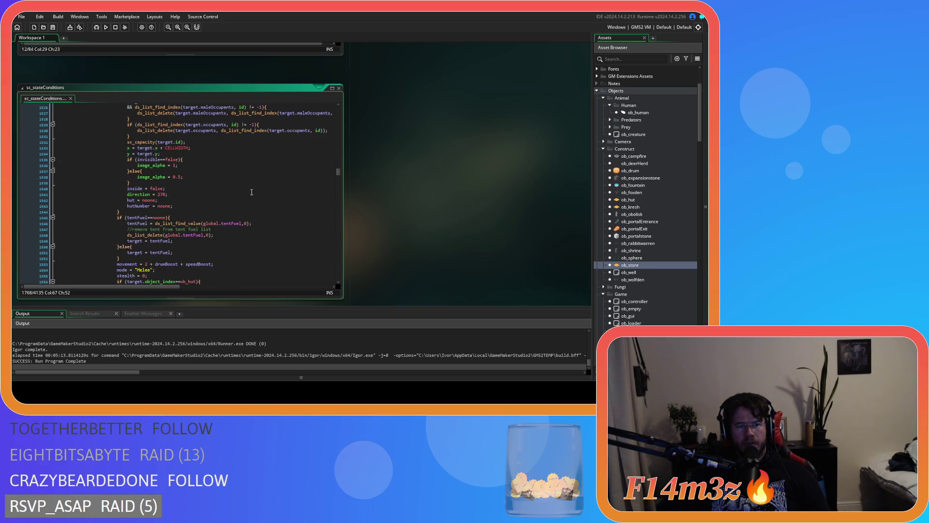
{"action": "scroll", "coordinate": [252, 192], "scroll_direction": "up", "scroll_amount": 14}
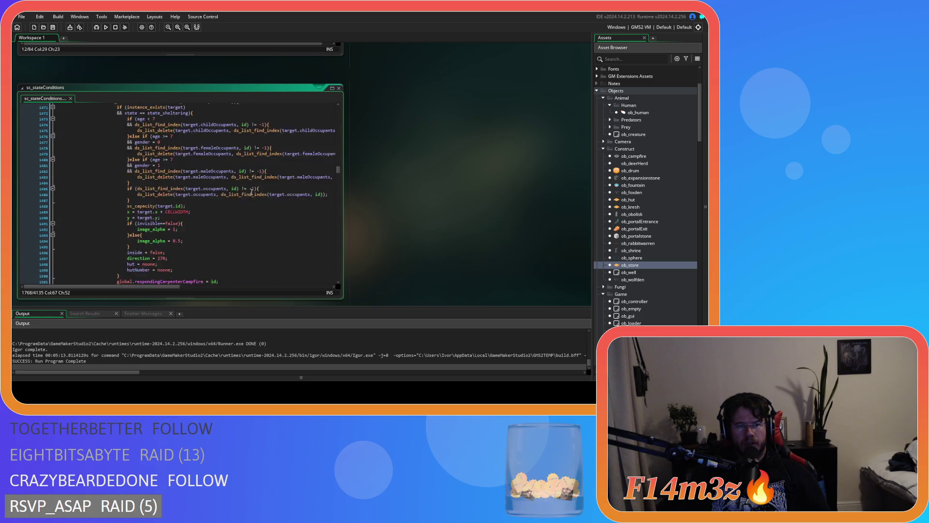
{"action": "scroll", "coordinate": [252, 193], "scroll_direction": "down", "scroll_amount": 10}
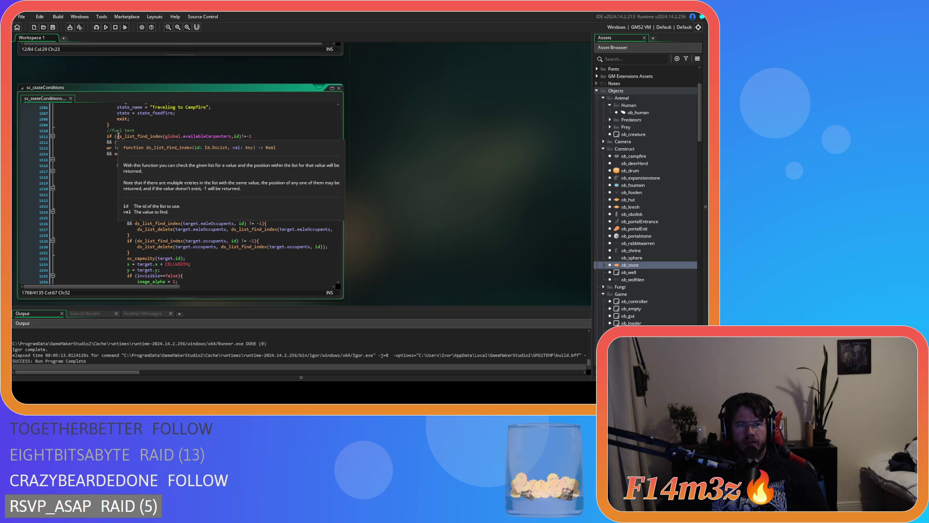
{"action": "left_click", "coordinate": [115, 143]}
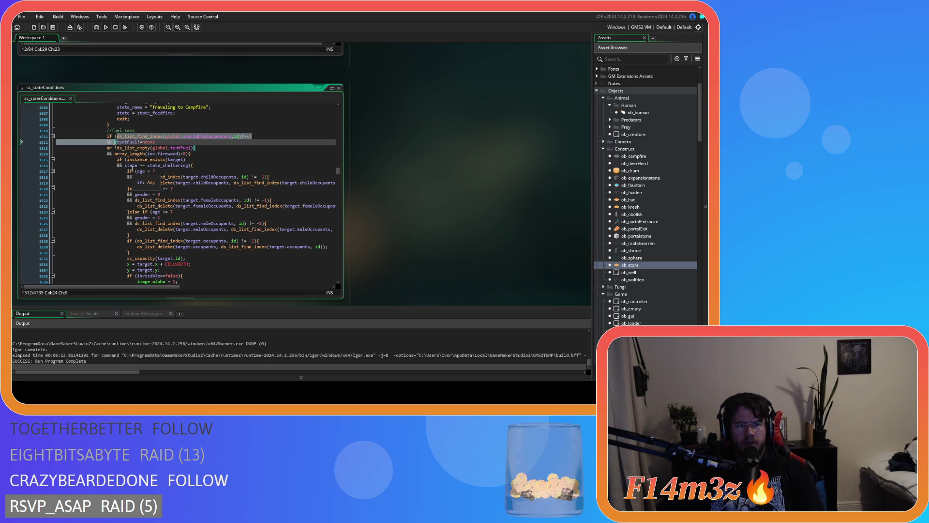
{"action": "type", "text": "((tentFuel!=noone"}
{"action": "left_click", "coordinate": [75, 153]}
{"action": "scroll", "coordinate": [206, 174], "scroll_direction": "down", "scroll_amount": 13}
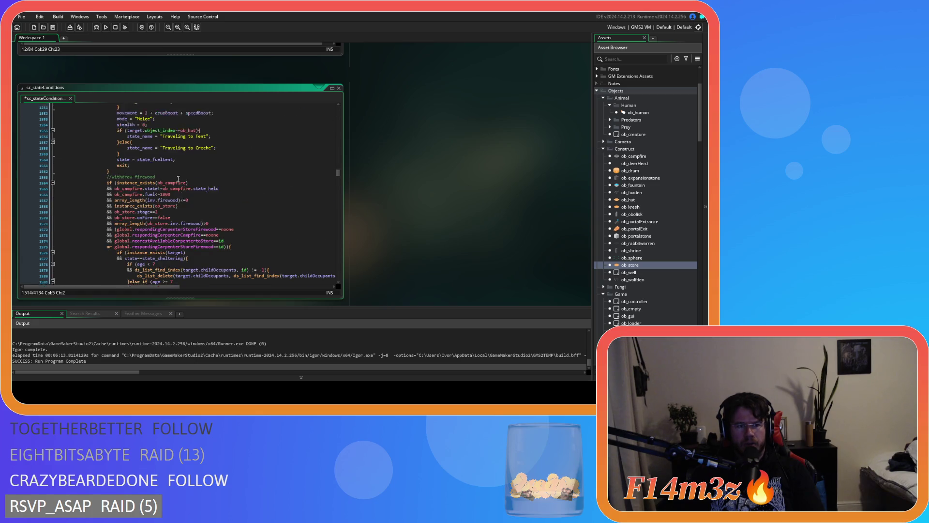
{"action": "scroll", "coordinate": [206, 174], "scroll_direction": "down", "scroll_amount": 8}
{"action": "left_click_drag", "start_coordinate": [125, 139], "coordinate": [200, 145]}
{"action": "left_click", "coordinate": [199, 180]}
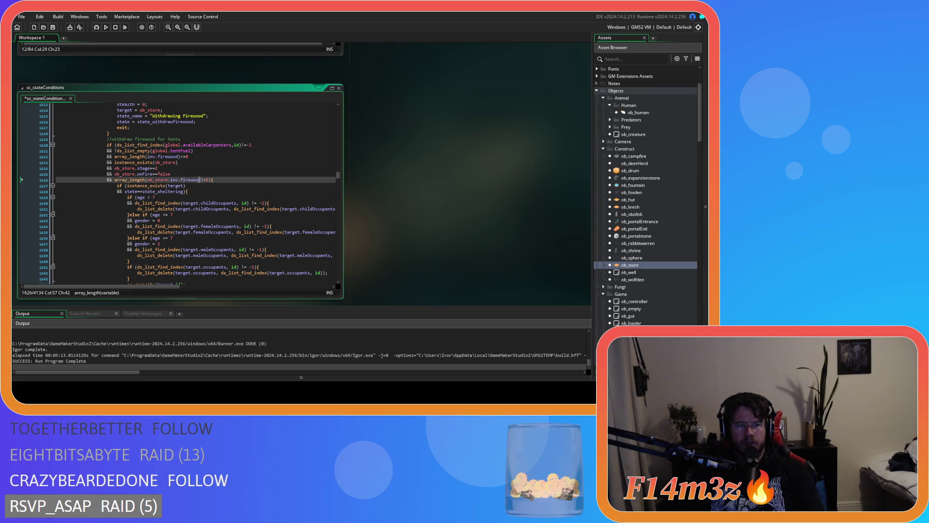
{"action": "left_click", "coordinate": [236, 145]}
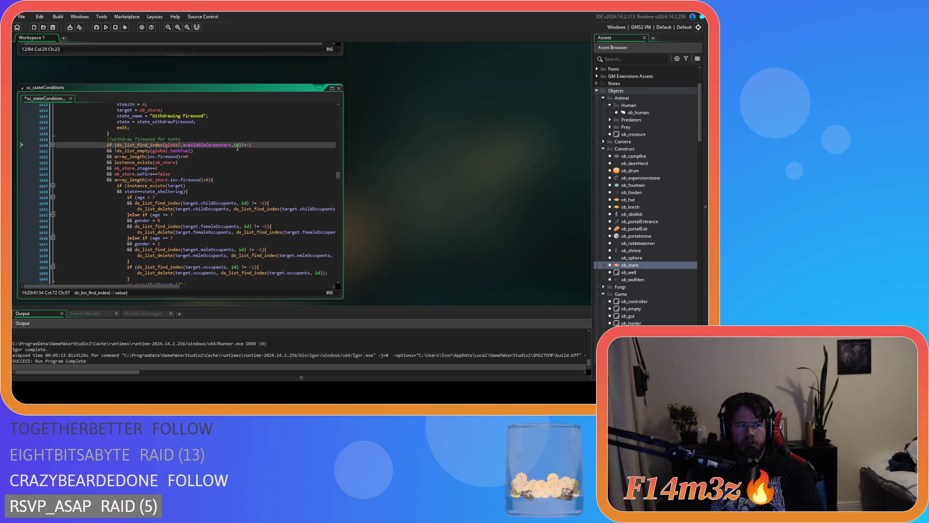
{"action": "scroll", "coordinate": [238, 149], "scroll_direction": "up", "scroll_amount": 1}
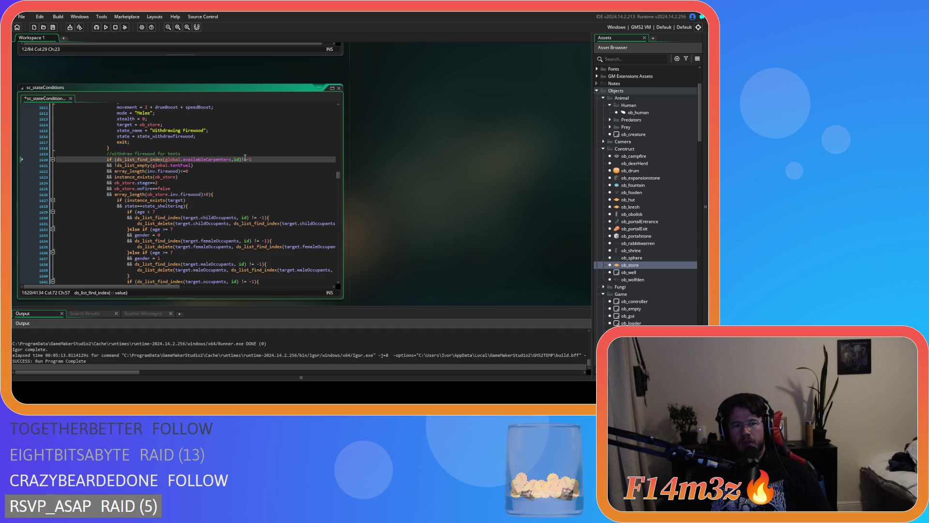
{"action": "left_click", "coordinate": [238, 189]}
{"action": "scroll", "coordinate": [238, 189], "scroll_direction": "down", "scroll_amount": 3}
Review the carpenter deposit-firewood and lumber condition blocks in sc_stateConditions.
{"action": "scroll", "coordinate": [239, 189], "scroll_direction": "up", "scroll_amount": 5}
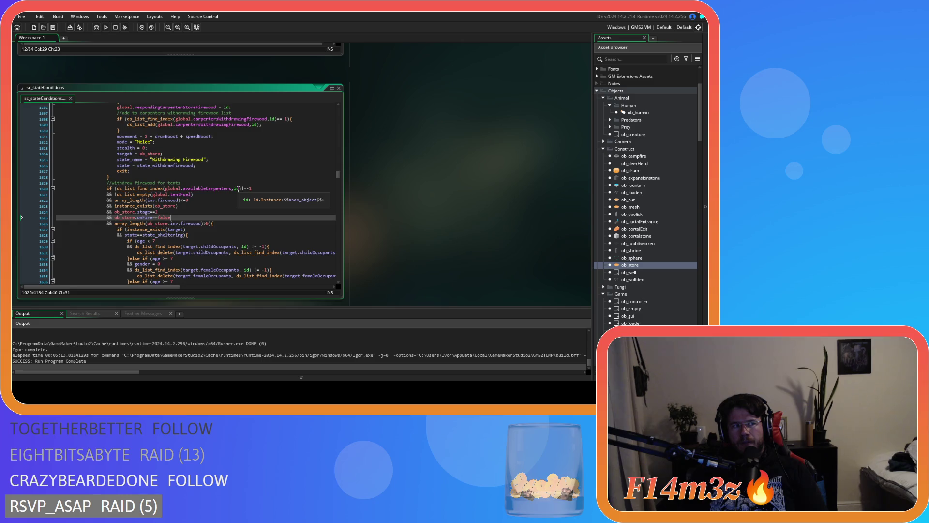
{"action": "scroll", "coordinate": [238, 189], "scroll_direction": "up", "scroll_amount": 20}
{"action": "scroll", "coordinate": [238, 189], "scroll_direction": "down", "scroll_amount": 9}
{"action": "scroll", "coordinate": [238, 189], "scroll_direction": "down", "scroll_amount": 20}
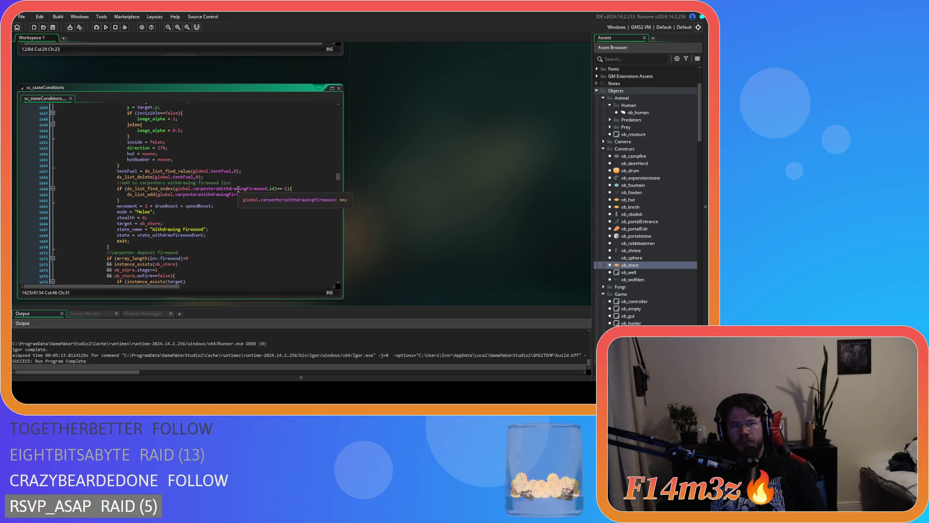
{"action": "scroll", "coordinate": [238, 189], "scroll_direction": "down", "scroll_amount": 7}
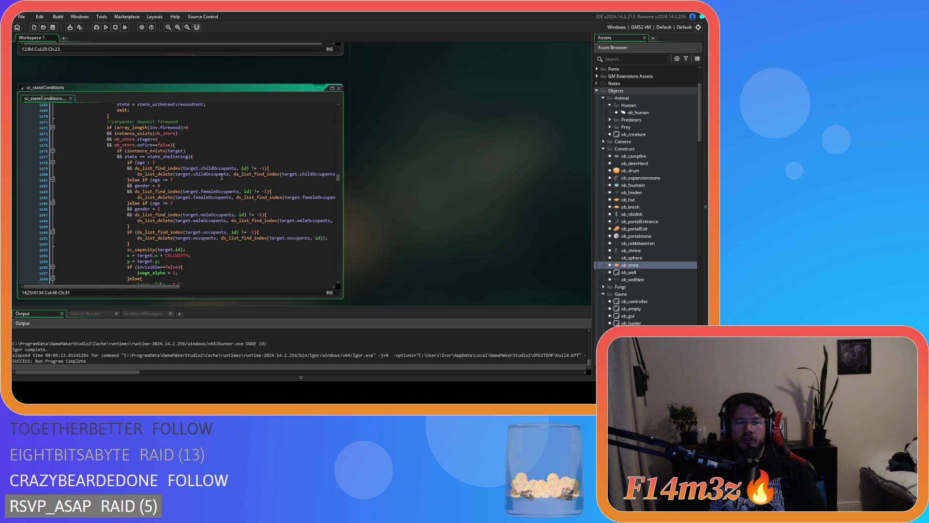
{"action": "left_click_drag", "start_coordinate": [169, 127], "coordinate": [170, 218]}
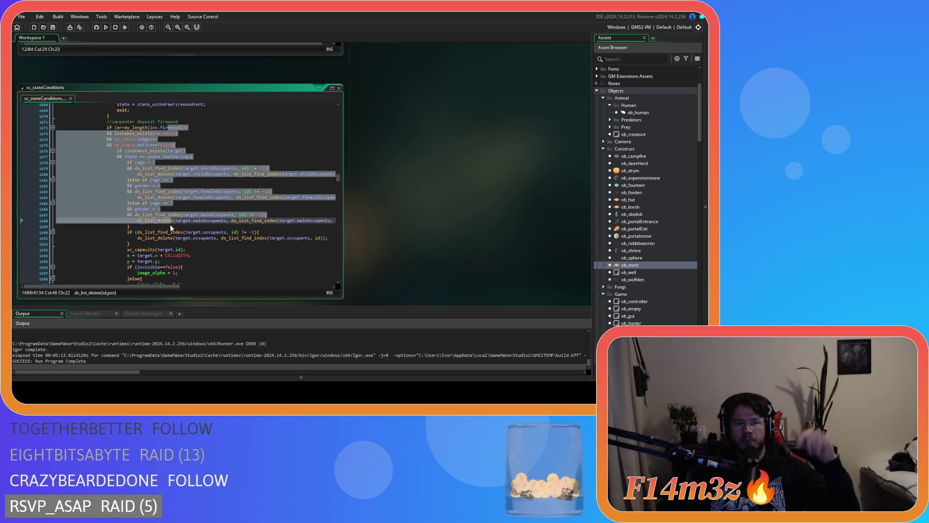
{"action": "scroll", "coordinate": [155, 184], "scroll_direction": "down", "scroll_amount": 3}
{"action": "left_click", "coordinate": [155, 184]}
{"action": "scroll", "coordinate": [155, 184], "scroll_direction": "down", "scroll_amount": 15}
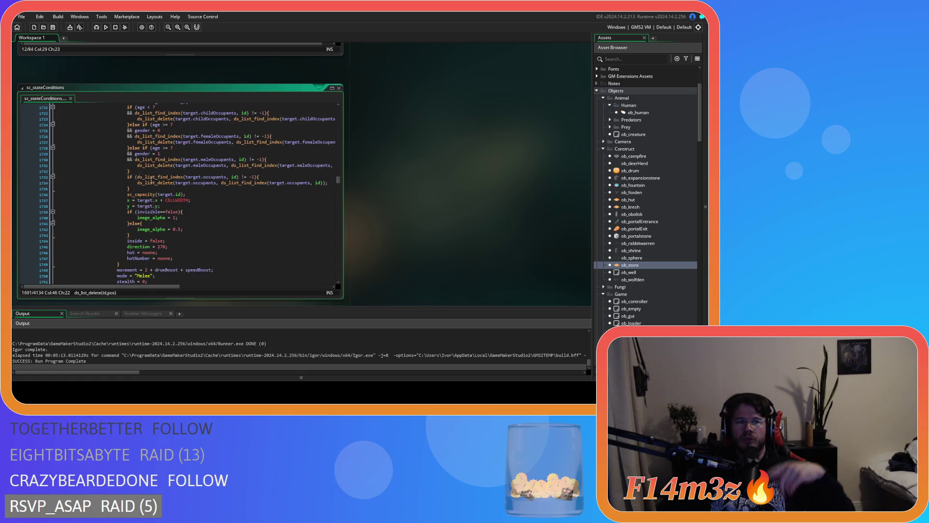
{"action": "left_click_drag", "start_coordinate": [129, 171], "coordinate": [177, 194]}
{"action": "scroll", "coordinate": [178, 193], "scroll_direction": "up", "scroll_amount": 3}
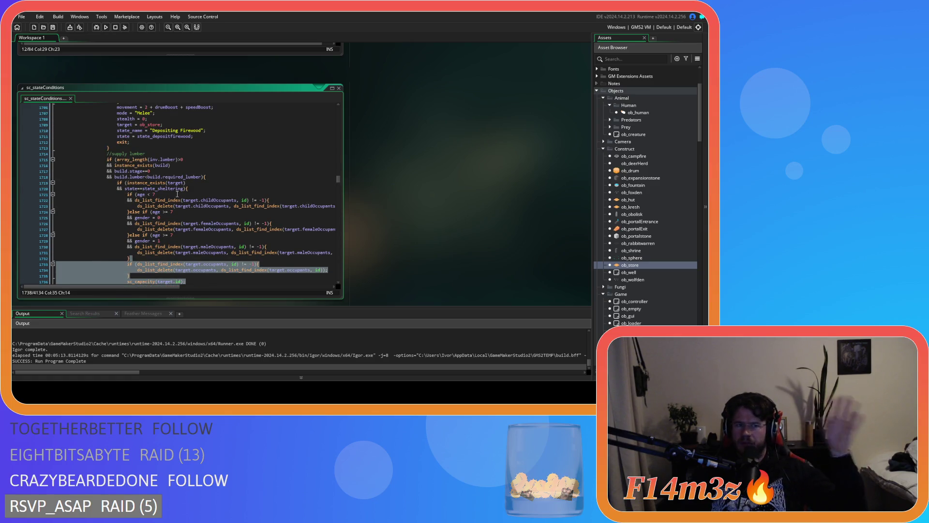
{"action": "scroll", "coordinate": [175, 195], "scroll_direction": "down", "scroll_amount": 8}
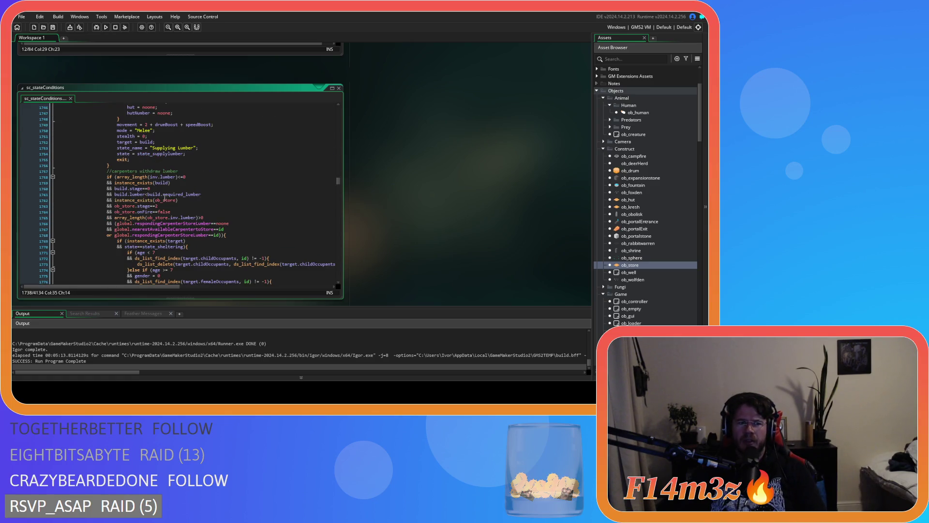
{"action": "left_click_drag", "start_coordinate": [54, 183], "coordinate": [168, 234]}
{"action": "scroll", "coordinate": [217, 231], "scroll_direction": "down", "scroll_amount": 7}
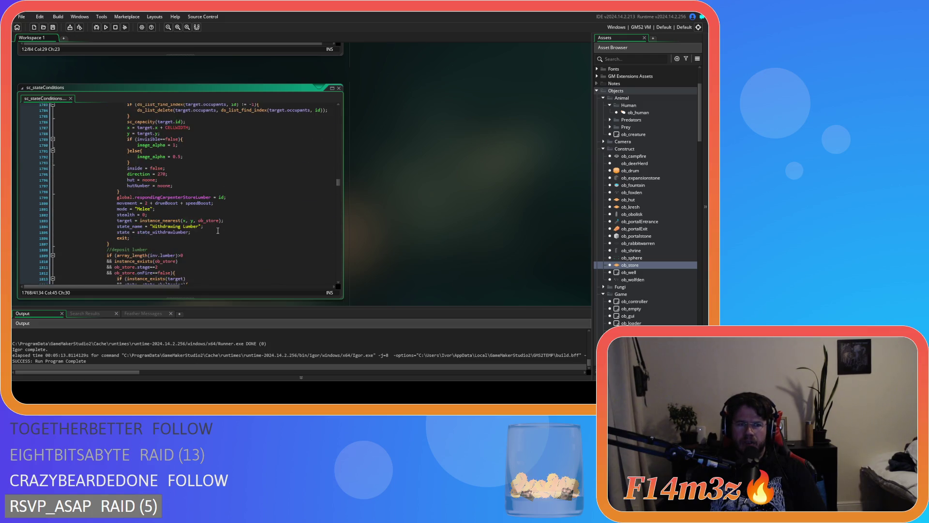
{"action": "scroll", "coordinate": [218, 231], "scroll_direction": "up", "scroll_amount": 5}
{"action": "left_click_drag", "start_coordinate": [114, 156], "coordinate": [225, 156]}
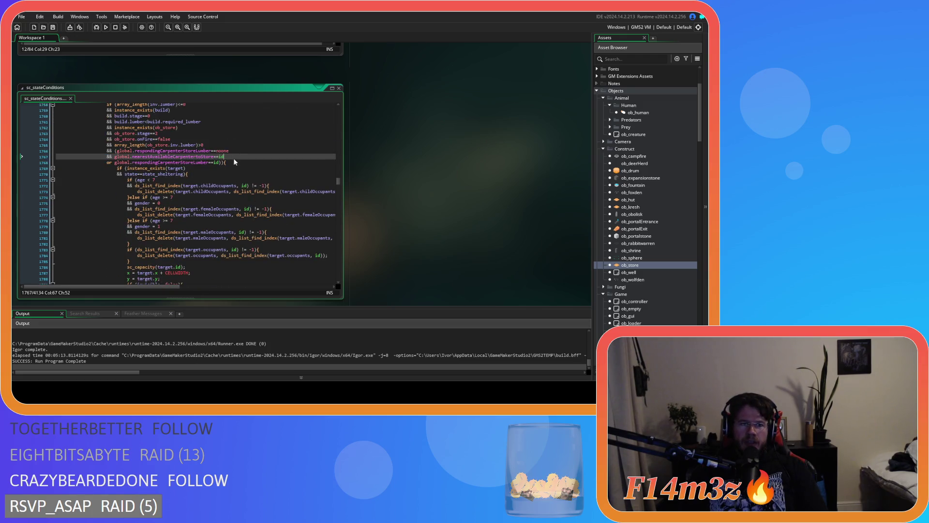
{"action": "left_click", "coordinate": [239, 162]}
Delete the stray character at the end of line 1907, then build and run the game.
{"action": "scroll", "coordinate": [264, 180], "scroll_direction": "down", "scroll_amount": 7}
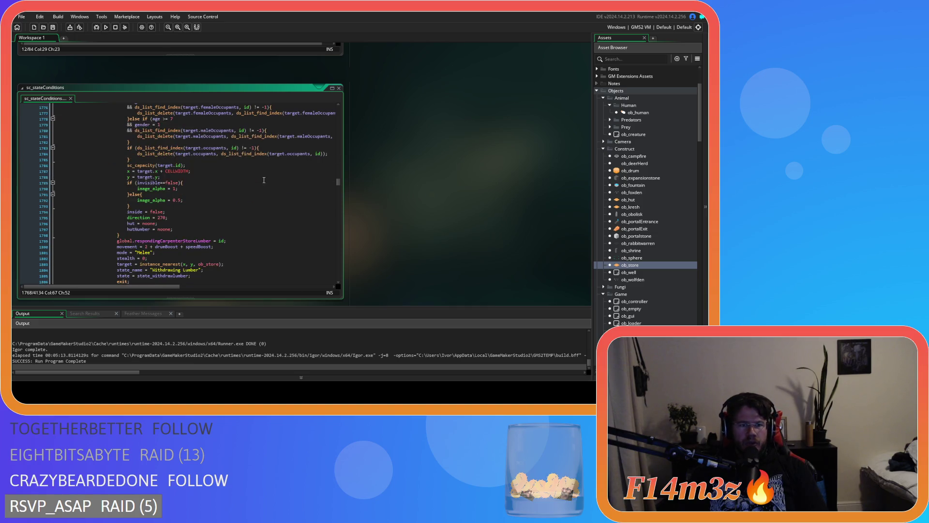
{"action": "scroll", "coordinate": [264, 180], "scroll_direction": "down", "scroll_amount": 3}
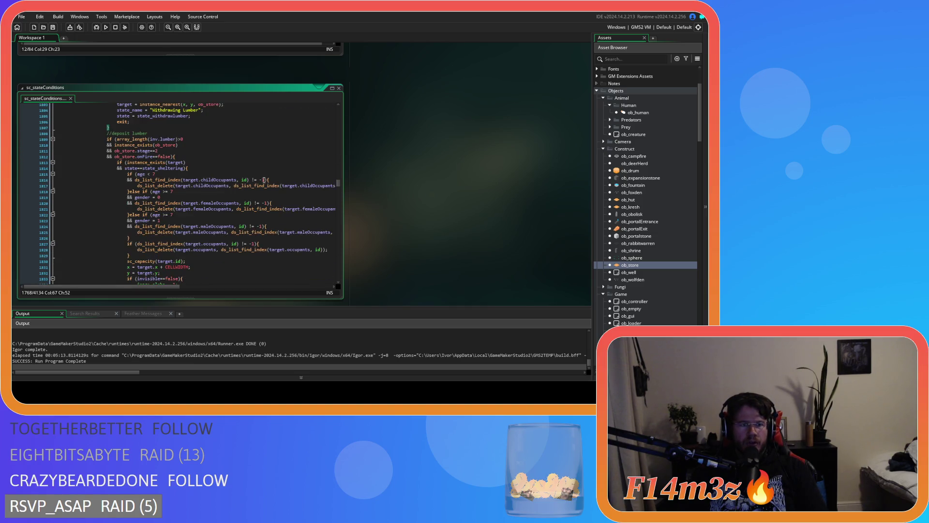
{"action": "scroll", "coordinate": [264, 180], "scroll_direction": "down", "scroll_amount": 10}
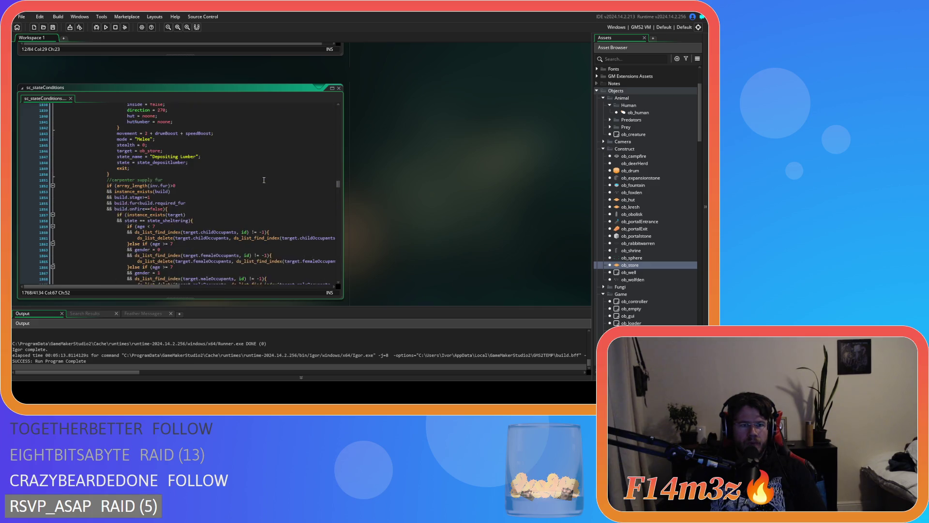
{"action": "scroll", "coordinate": [264, 180], "scroll_direction": "down", "scroll_amount": 13}
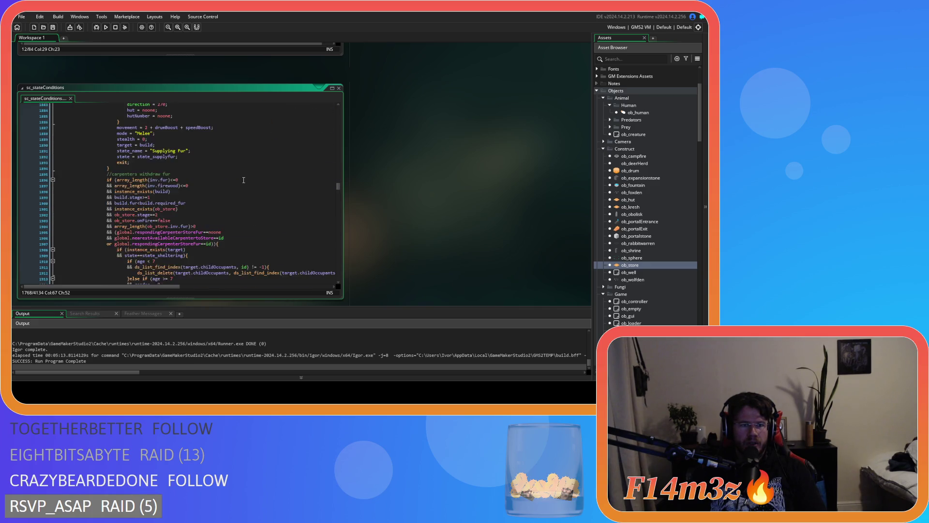
{"action": "left_click", "coordinate": [240, 173]}
{"action": "key", "text": "BackSpace"}
{"action": "scroll", "coordinate": [240, 173], "scroll_direction": "down", "scroll_amount": 10}
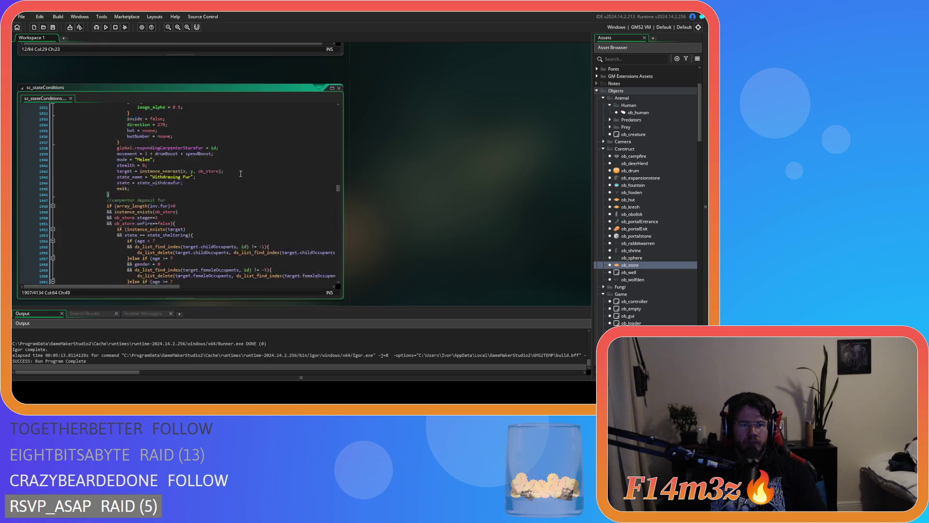
{"action": "scroll", "coordinate": [240, 173], "scroll_direction": "down", "scroll_amount": 12}
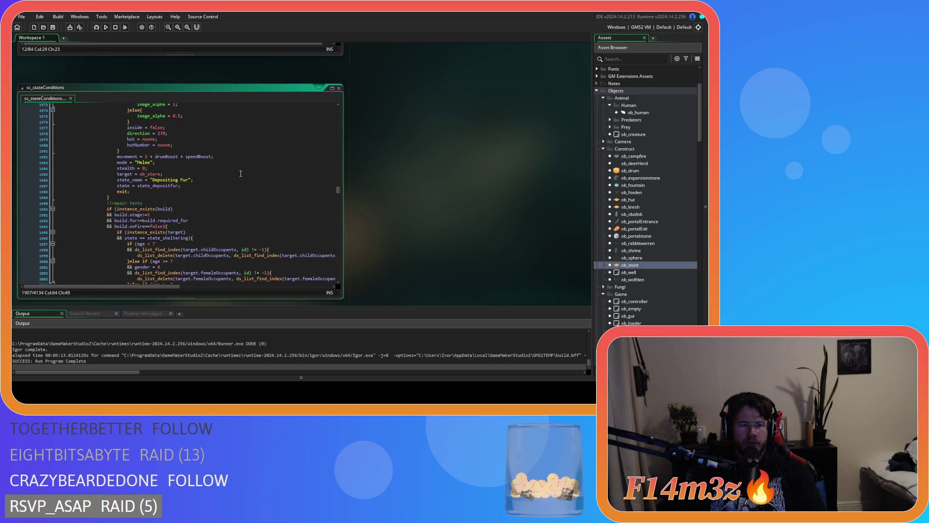
{"action": "scroll", "coordinate": [241, 173], "scroll_direction": "down", "scroll_amount": 3}
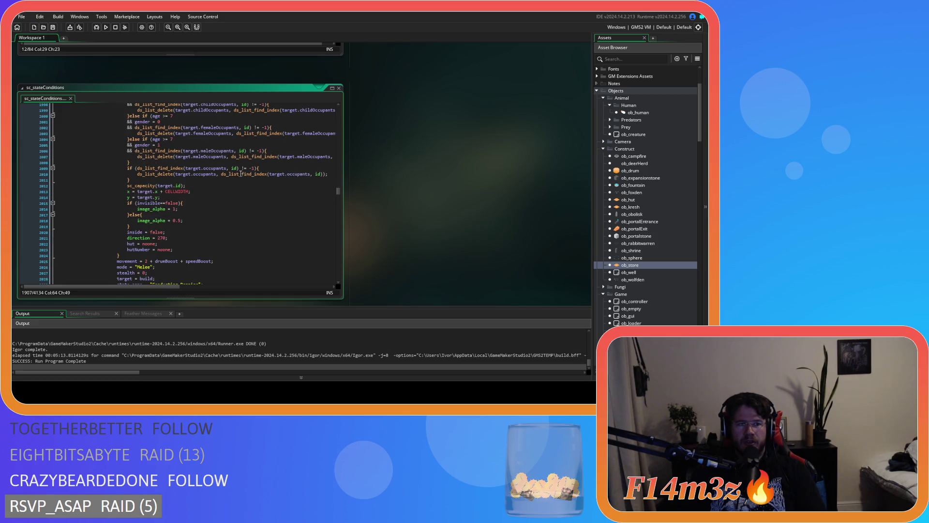
{"action": "scroll", "coordinate": [240, 173], "scroll_direction": "up", "scroll_amount": 6}
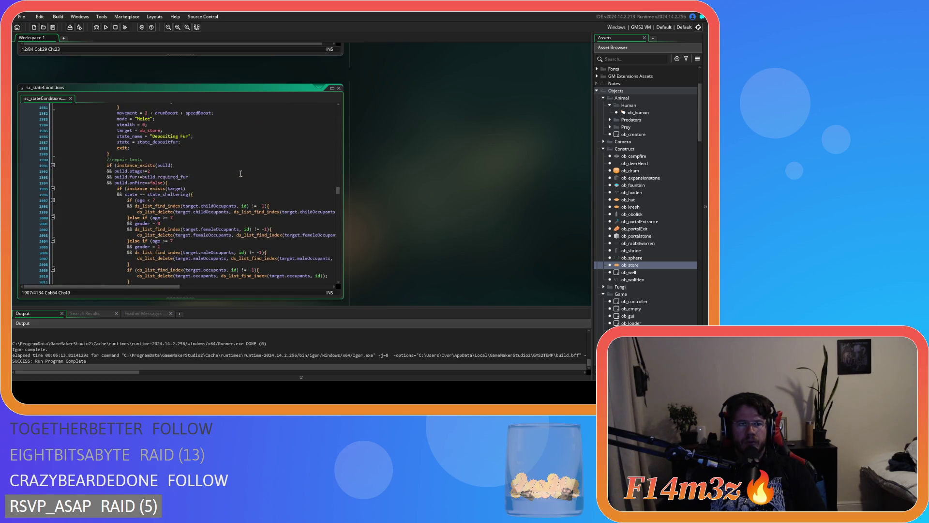
{"action": "left_click", "coordinate": [234, 177]}
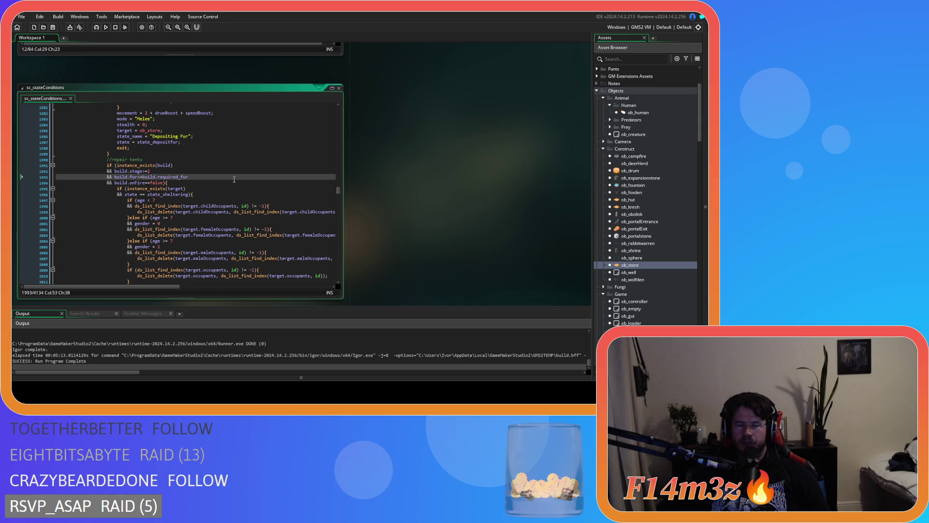
{"action": "left_click", "coordinate": [52, 27]}
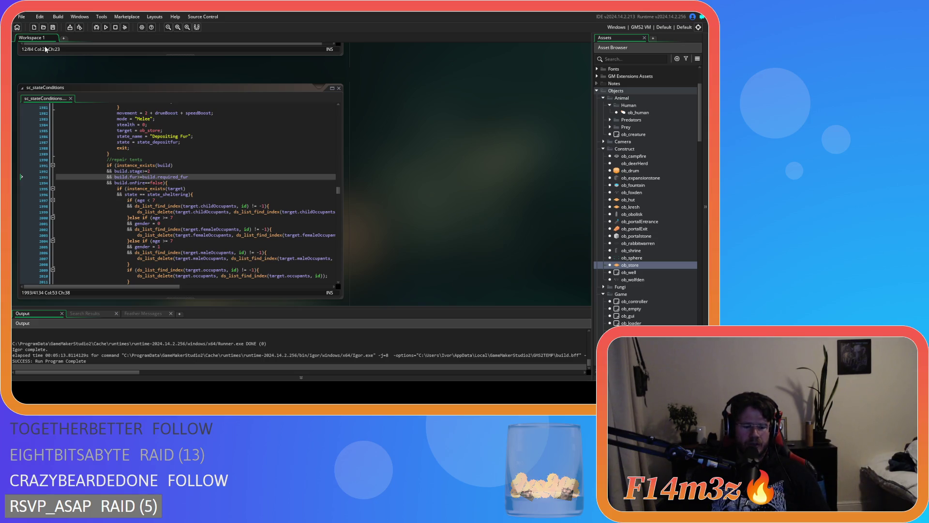
{"action": "key", "text": "F5"}
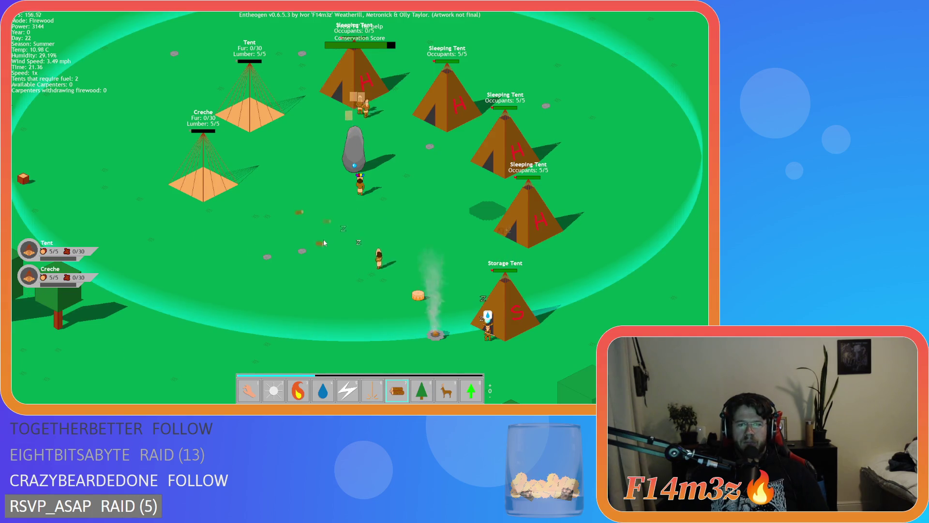
Switch Entheogen to Hand mode, pan across the camp's tents, and bring up the Camp overview.
{"action": "key", "text": "d"}
{"action": "key", "text": "s"}
{"action": "key", "text": "1"}
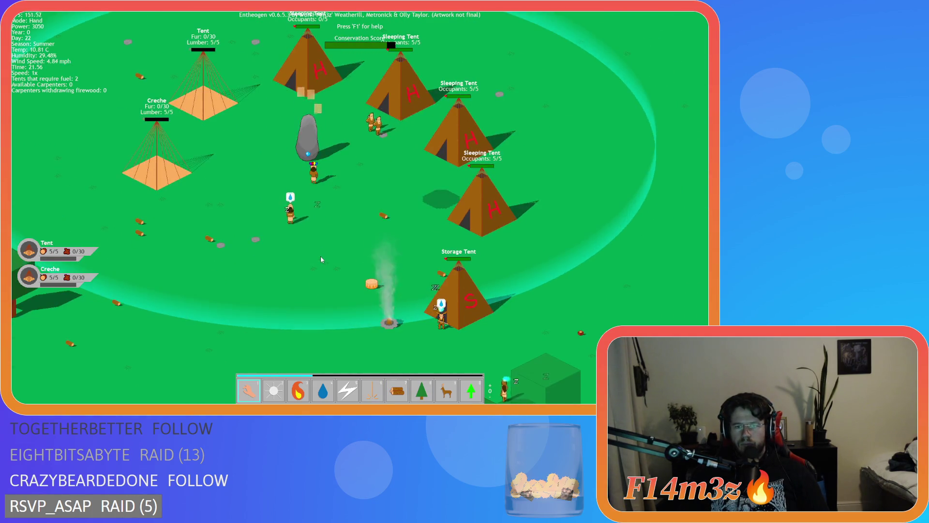
{"action": "key", "text": "a"}
{"action": "key", "text": "d"}
{"action": "key", "text": "s"}
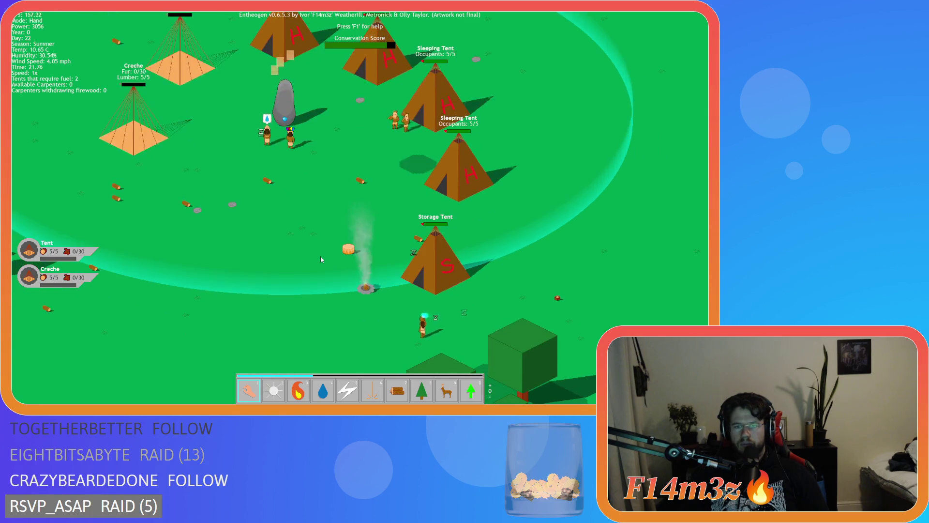
{"action": "key", "text": "a"}
{"action": "key", "text": "w"}
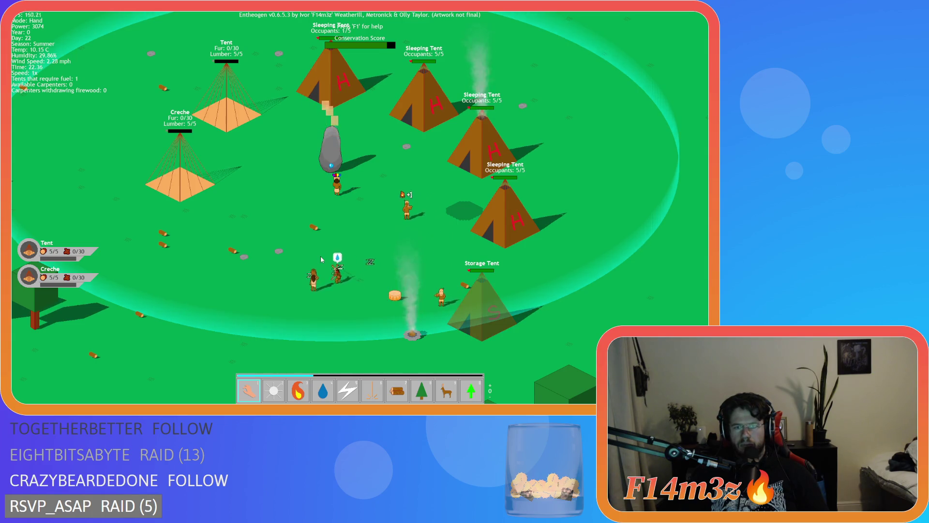
{"action": "key", "text": "Right"}
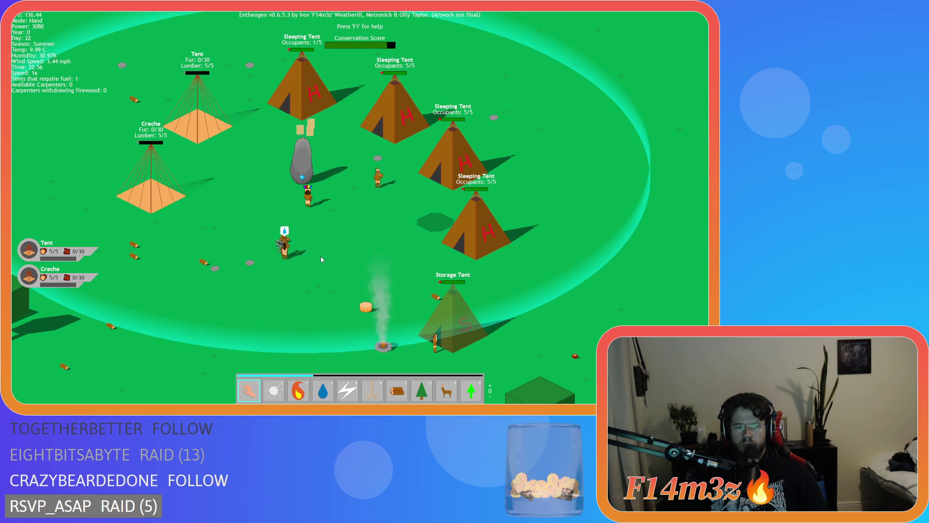
{"action": "left_click", "coordinate": [321, 257]}
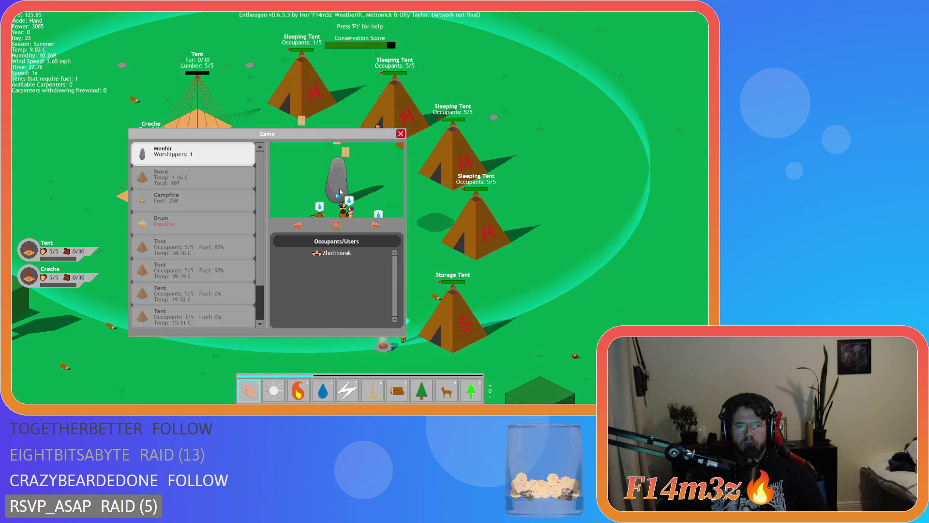
{"action": "scroll", "coordinate": [240, 249], "scroll_direction": "down", "scroll_amount": 2}
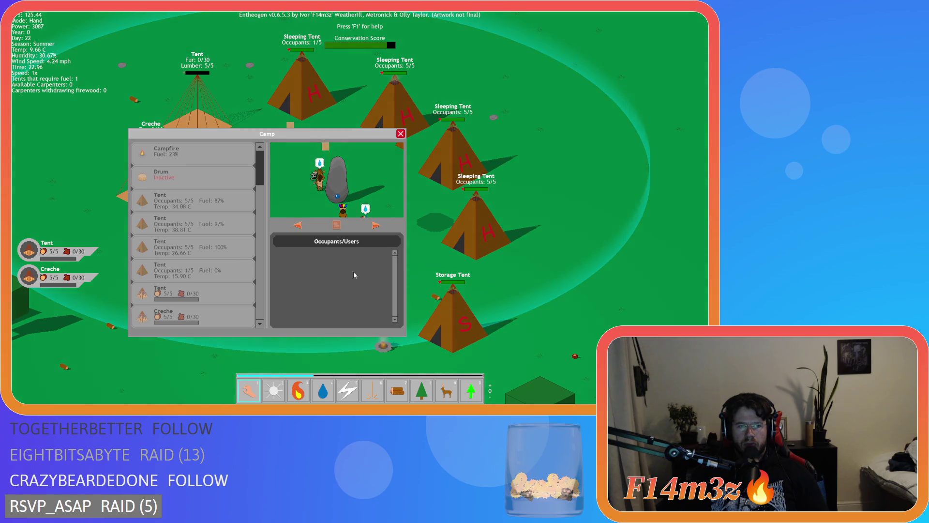
{"action": "key", "text": "Escape"}
{"action": "key", "text": "Up"}
{"action": "key", "text": "Left"}
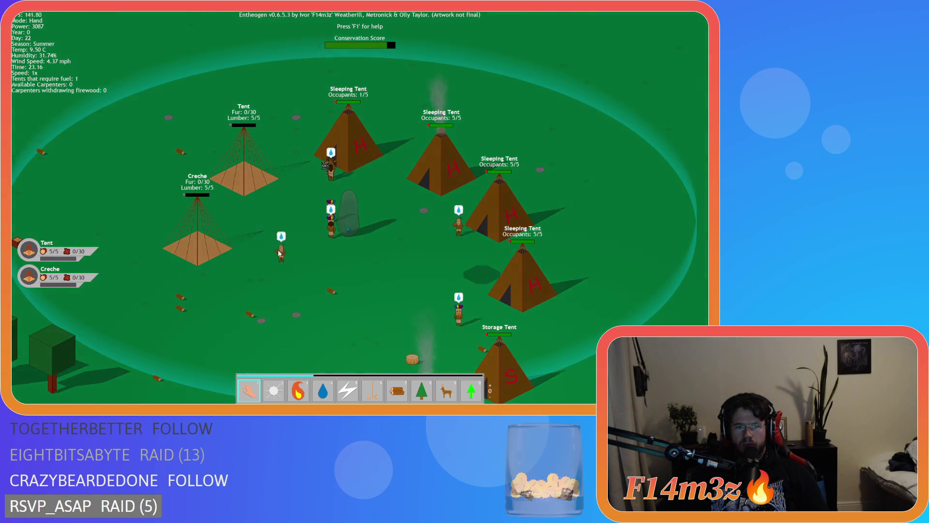
{"action": "key", "text": "Down"}
{"action": "key", "text": "Right"}
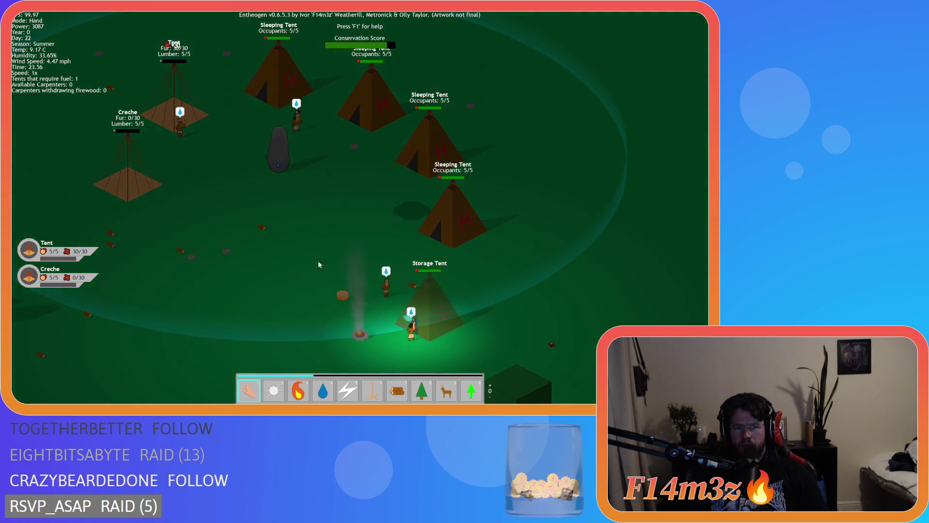
{"action": "key", "text": "Up"}
{"action": "key", "text": "Left"}
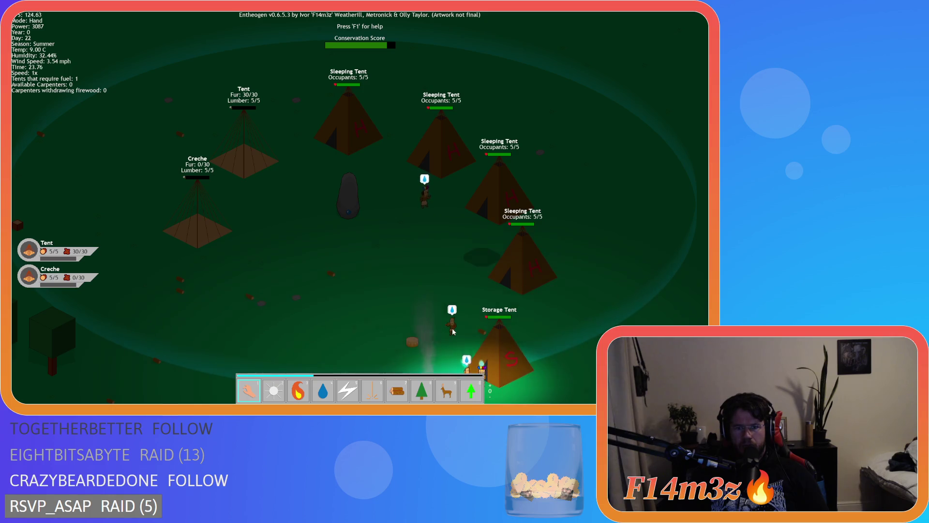
{"action": "key", "text": "Down"}
{"action": "key", "text": "Right"}
{"action": "key", "text": "Up"}
{"action": "key", "text": "Left"}
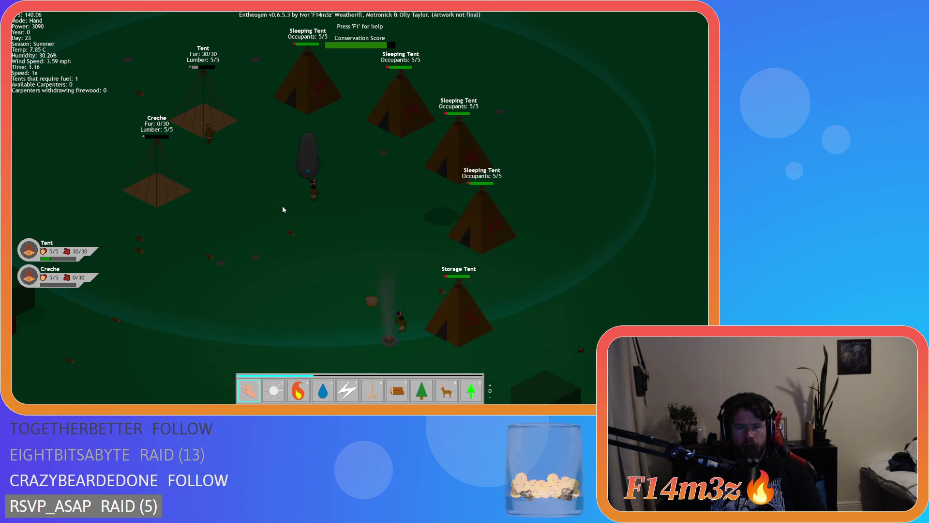
{"action": "key", "text": "w"}
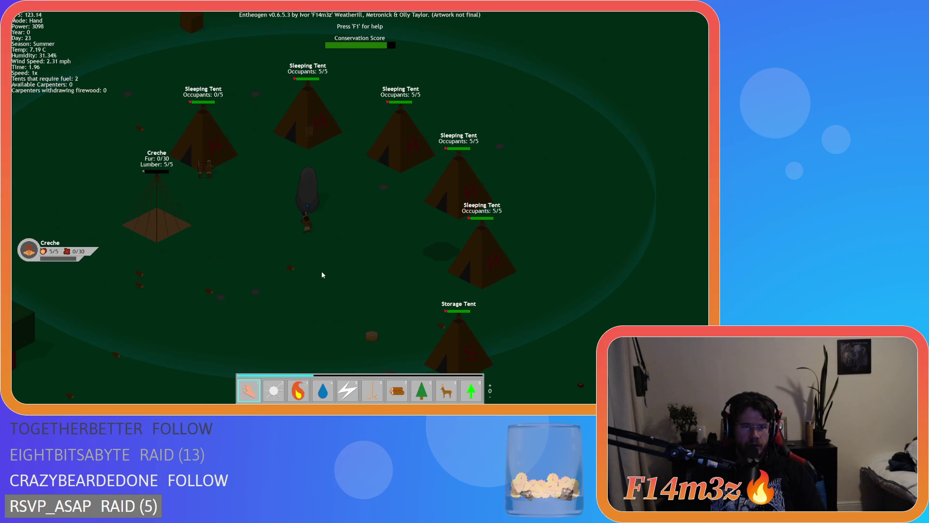
{"action": "left_click_drag", "start_coordinate": [293, 272], "coordinate": [344, 305]}
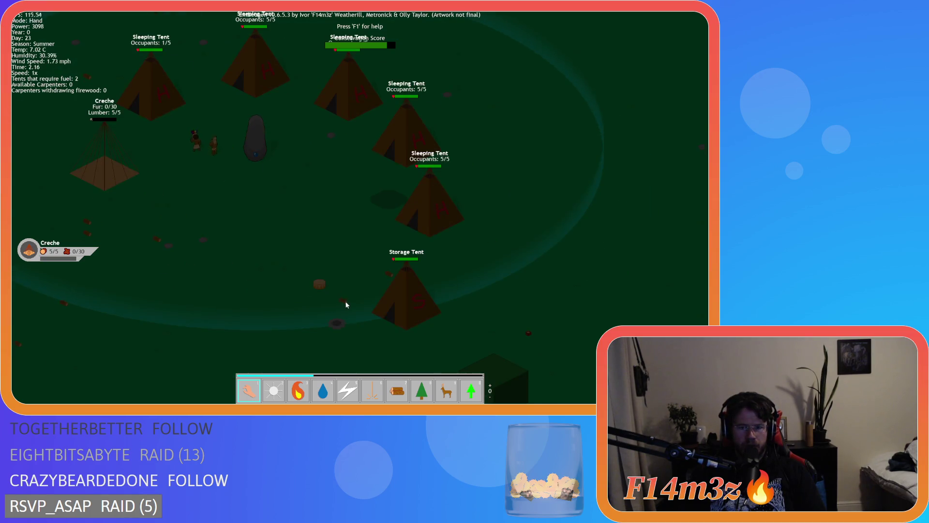
Inspect a villager's stats and the Storage Tent's camp details, then close both windows.
{"action": "left_click", "coordinate": [257, 179]}
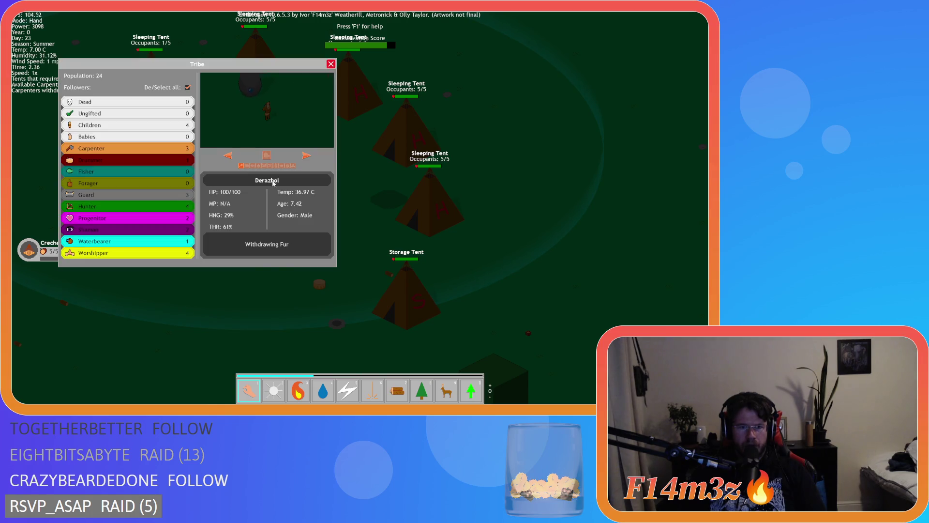
{"action": "left_click", "coordinate": [331, 64]}
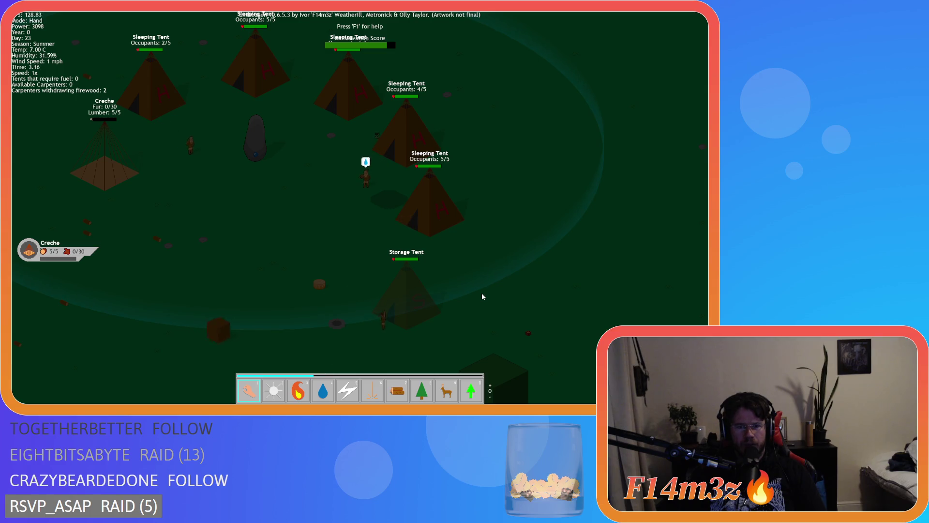
{"action": "left_click", "coordinate": [401, 329]}
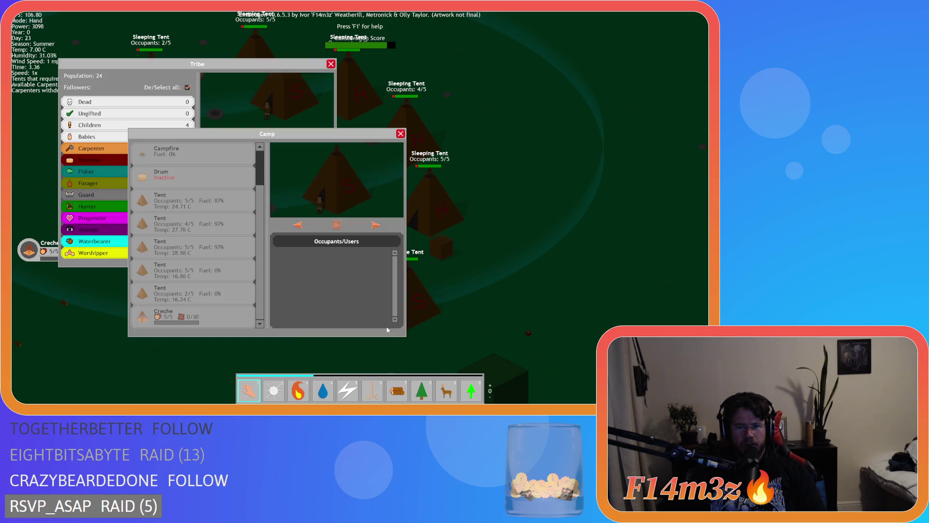
{"action": "left_click", "coordinate": [398, 137]}
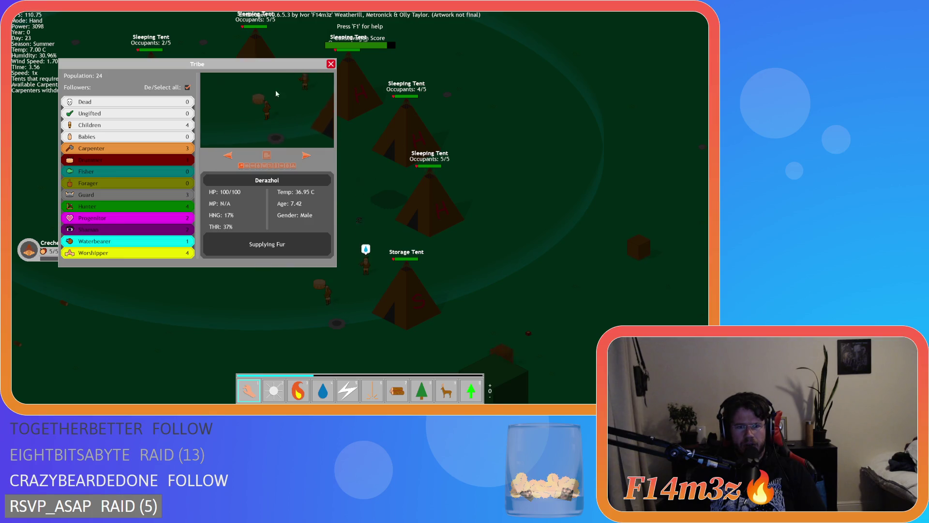
{"action": "left_click", "coordinate": [331, 65]}
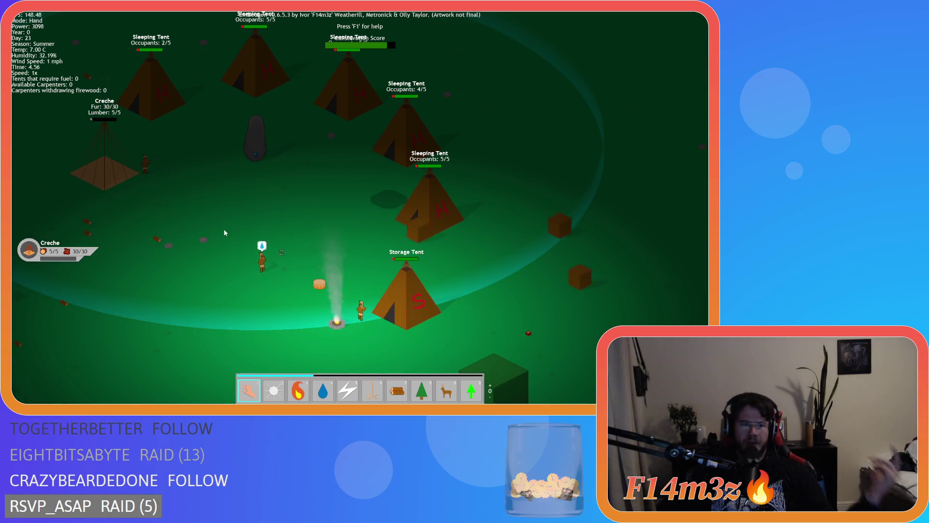
Pan around the camp, check the camp structures overview, then quit to the title menu.
{"action": "key", "text": "a"}
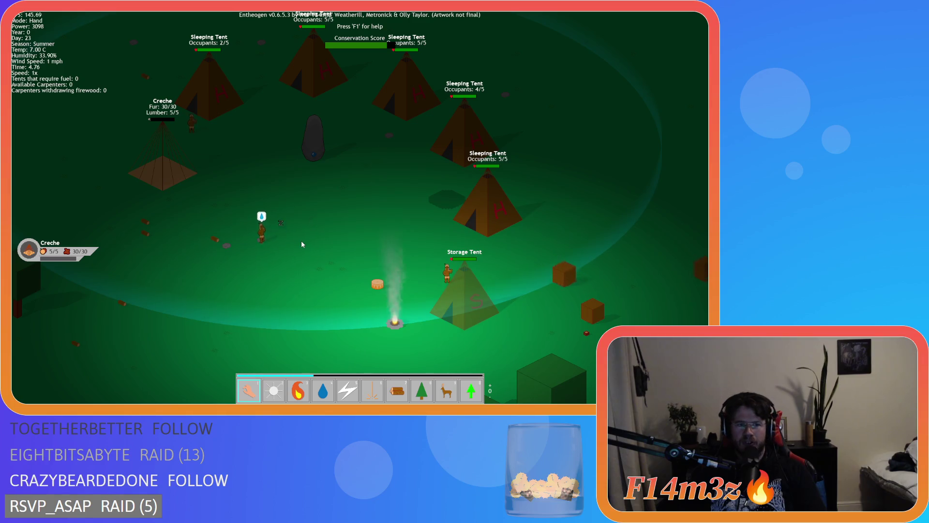
{"action": "key", "text": "w"}
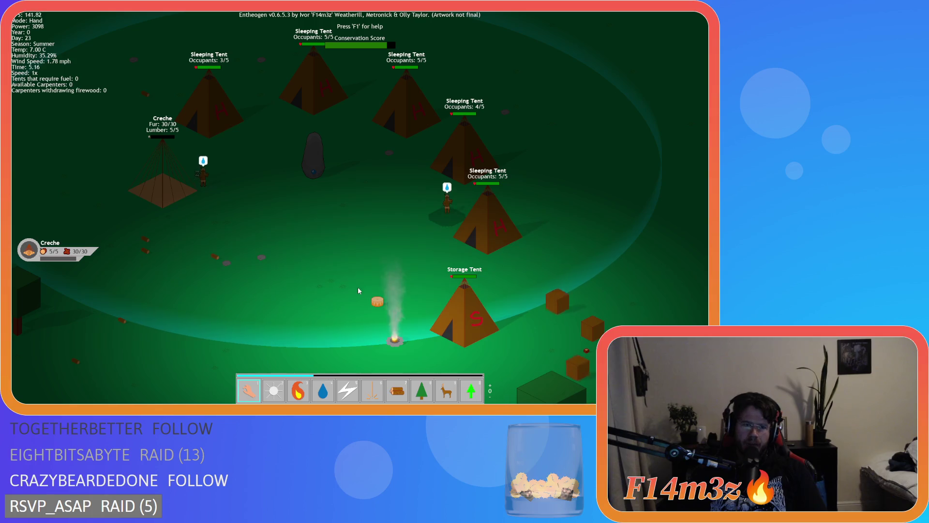
{"action": "key", "text": "w"}
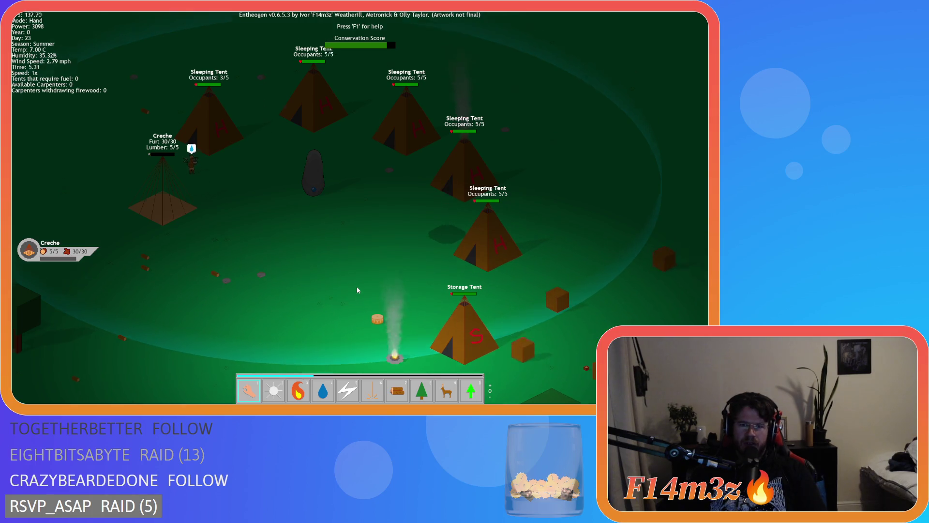
{"action": "key", "text": "w"}
{"action": "key", "text": "d"}
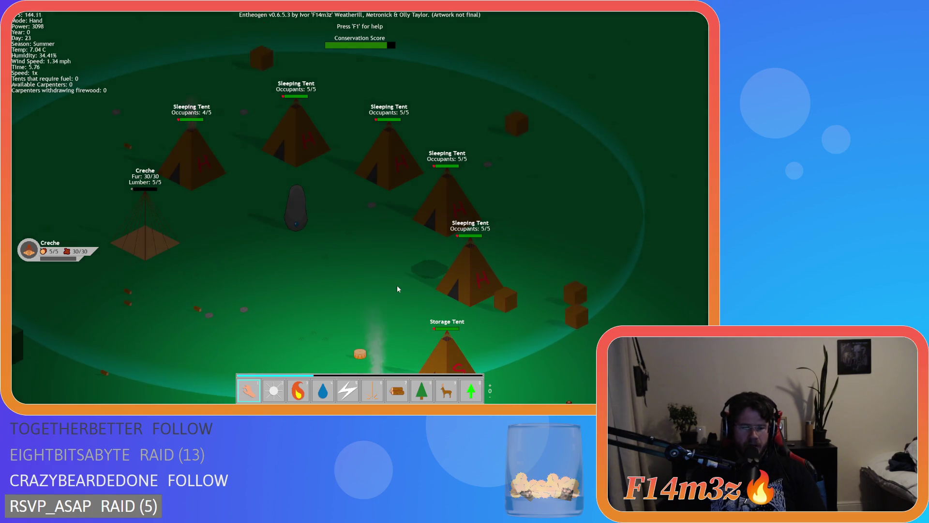
{"action": "key", "text": "c"}
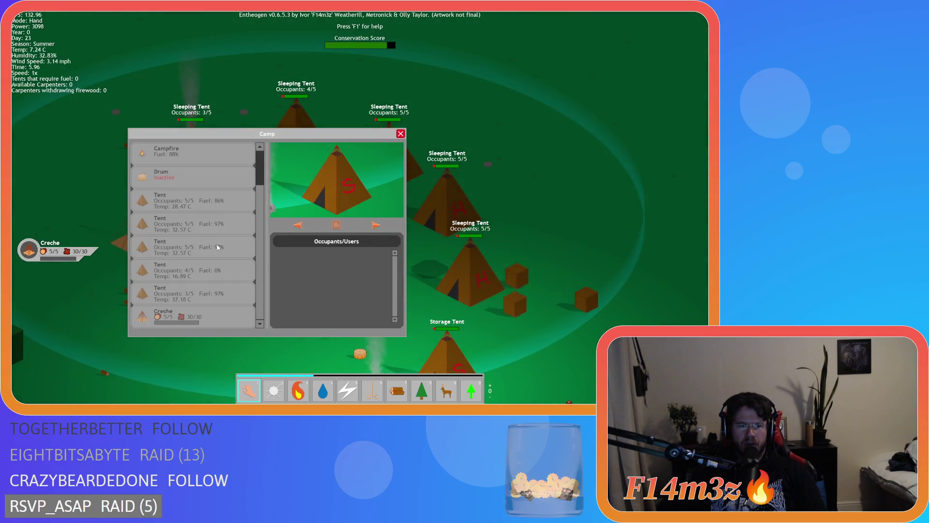
{"action": "key", "text": "Escape"}
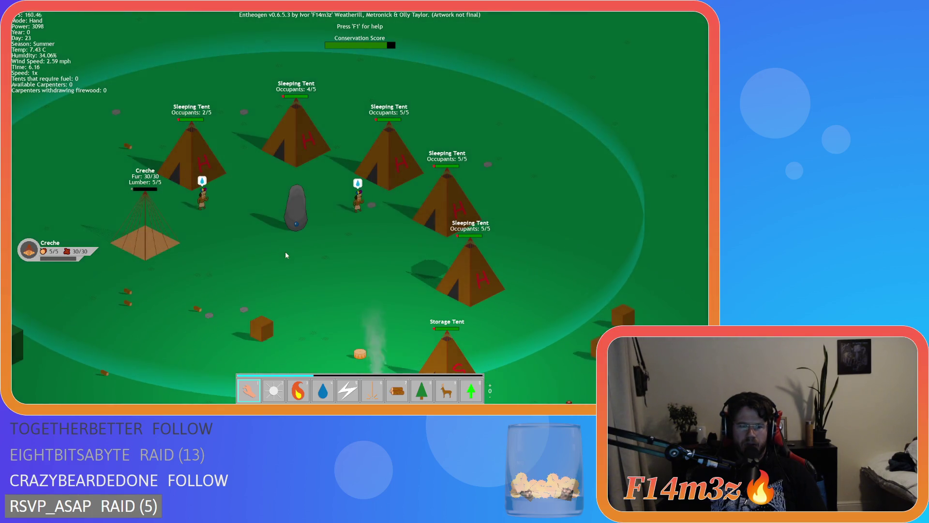
{"action": "key", "text": "Escape"}
{"action": "key", "text": "y"}
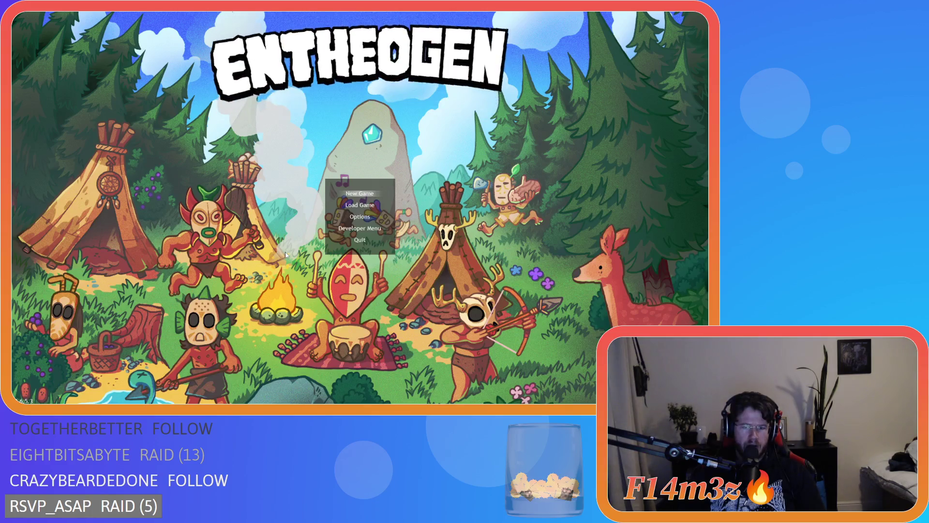
{"action": "key", "text": "Down"}
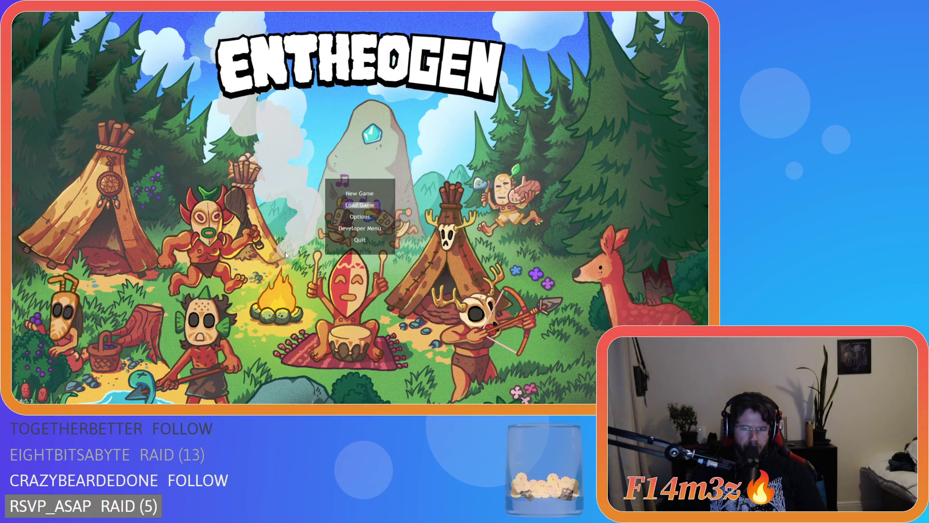
{"action": "left_click", "coordinate": [379, 203]}
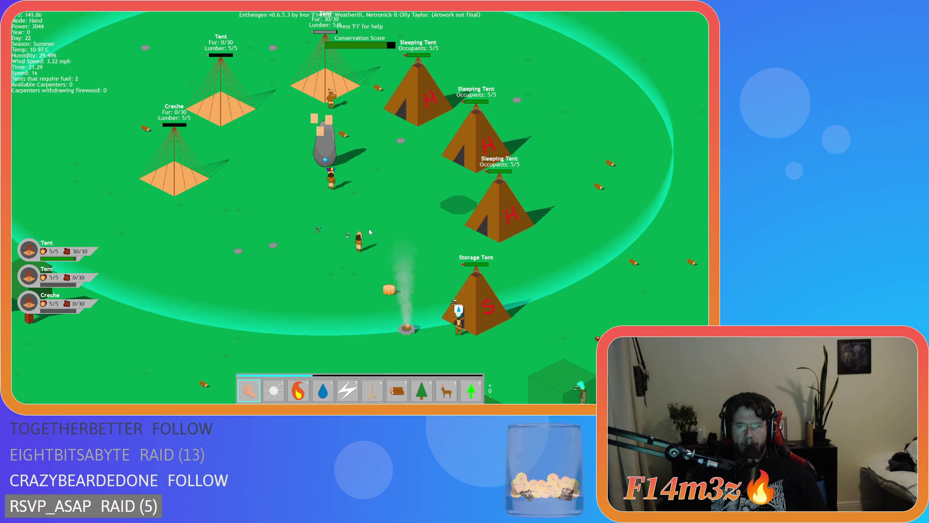
{"action": "key", "text": "1"}
{"action": "key", "text": "w"}
{"action": "key", "text": "s"}
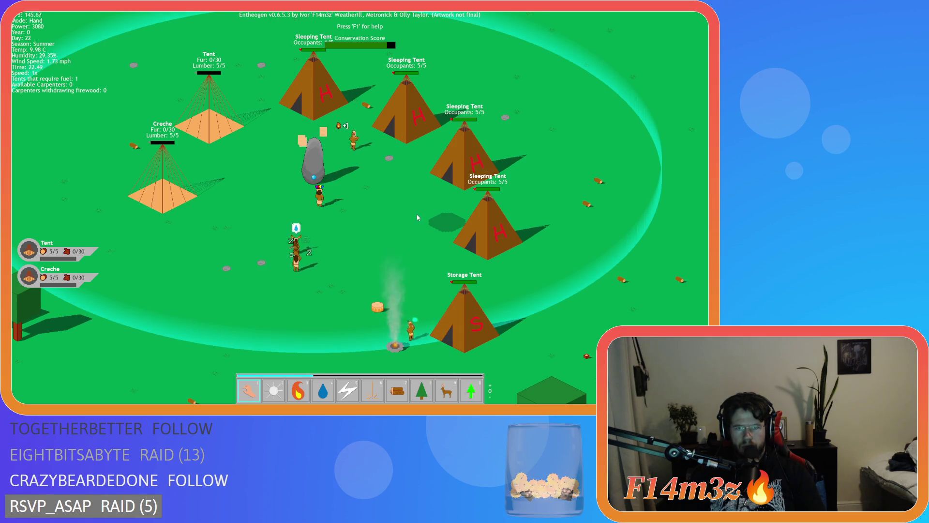
{"action": "key", "text": "w"}
{"action": "key", "text": "s"}
{"action": "key", "text": "a"}
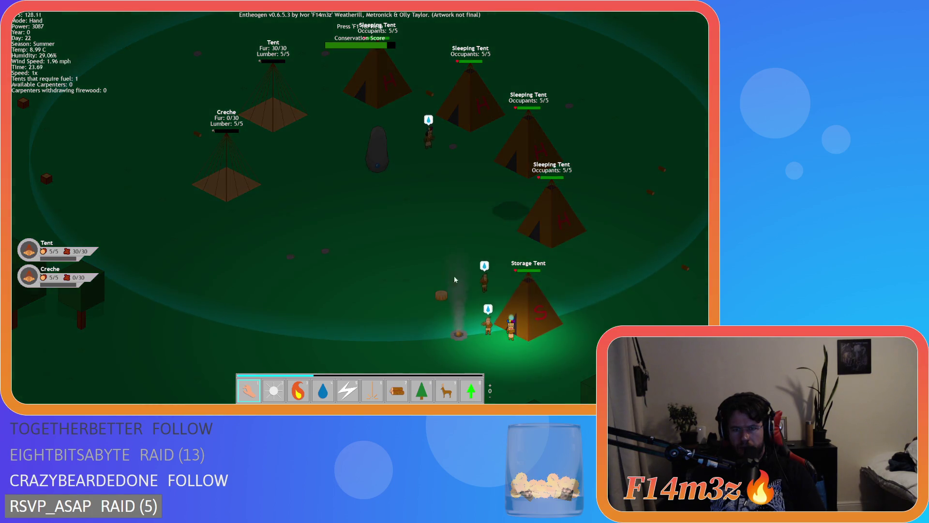
{"action": "key", "text": "w"}
{"action": "key", "text": "a"}
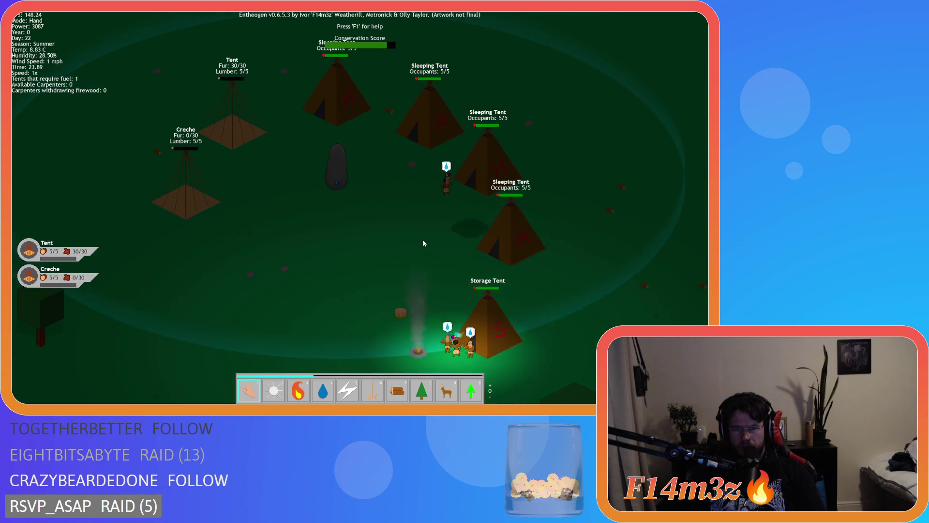
{"action": "key", "text": "s"}
{"action": "key", "text": "w"}
{"action": "key", "text": "a"}
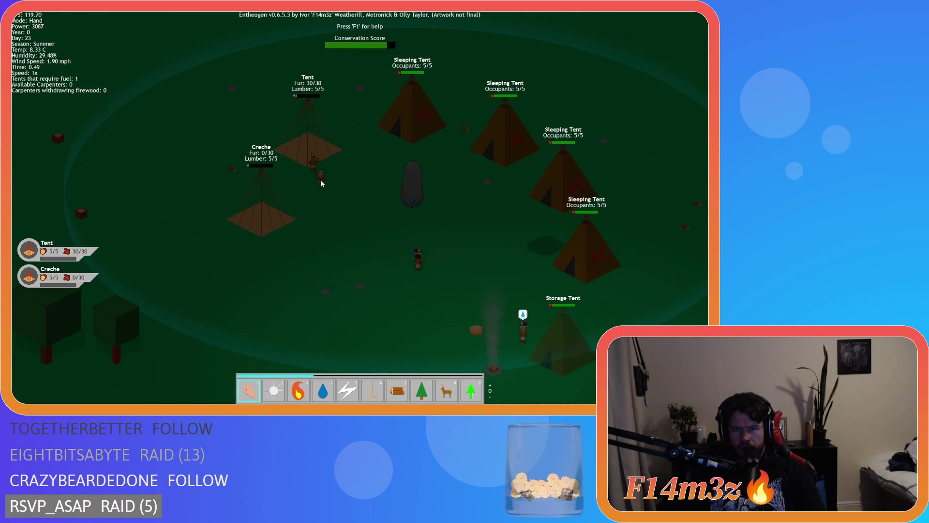
{"action": "key", "text": "d"}
{"action": "key", "text": "s"}
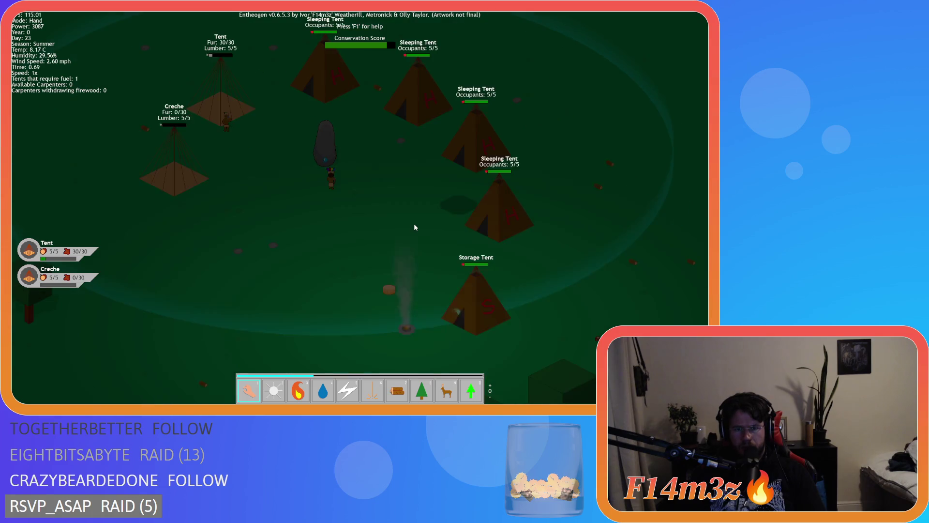
{"action": "key", "text": "w"}
{"action": "key", "text": "a"}
{"action": "key", "text": "d"}
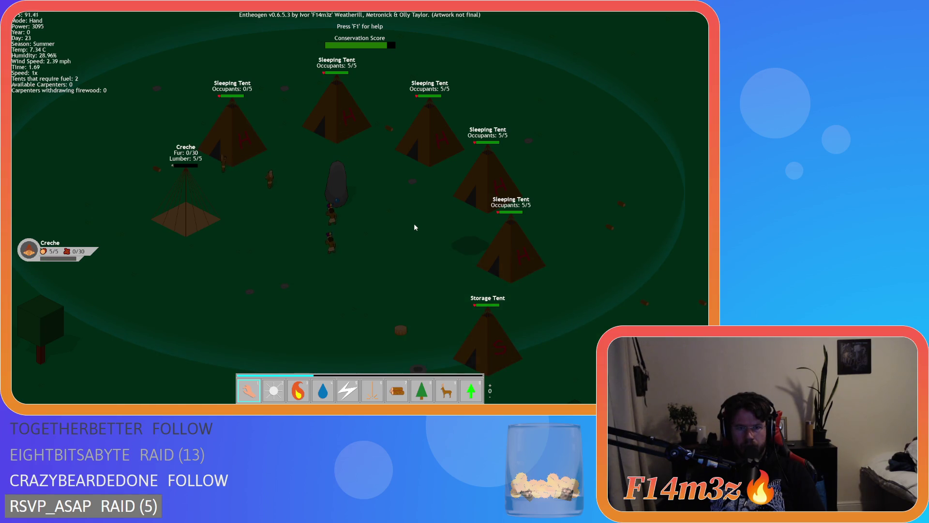
{"action": "key", "text": "Down"}
{"action": "key", "text": "Right"}
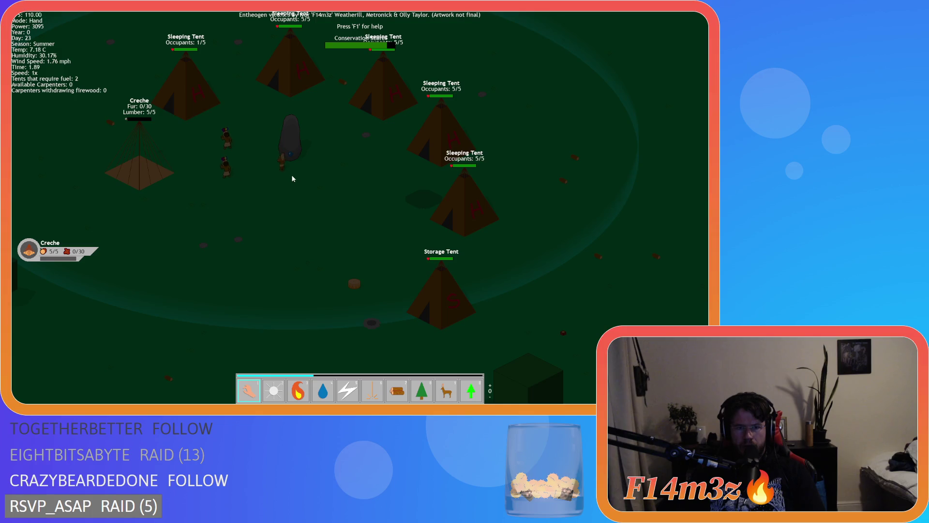
{"action": "key", "text": "t"}
{"action": "left_click", "coordinate": [331, 64]}
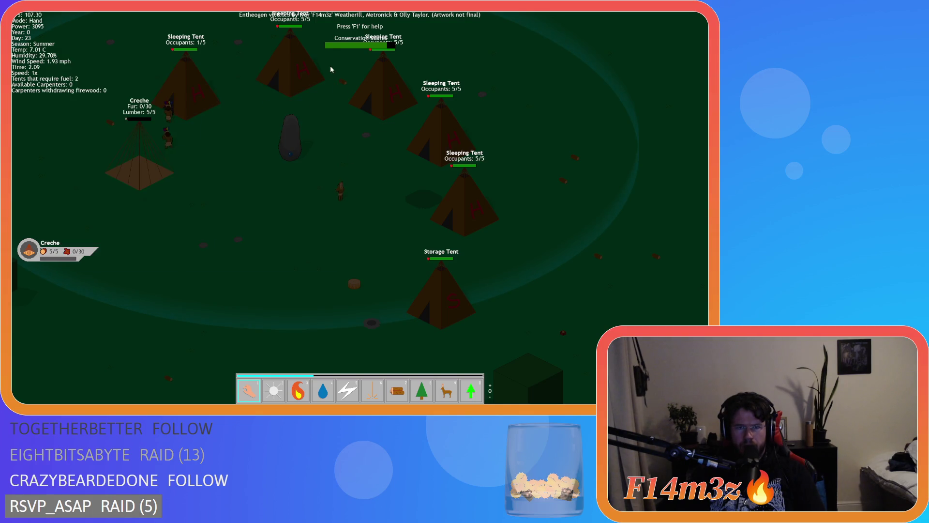
{"action": "left_click_drag", "start_coordinate": [586, 269], "coordinate": [487, 293]}
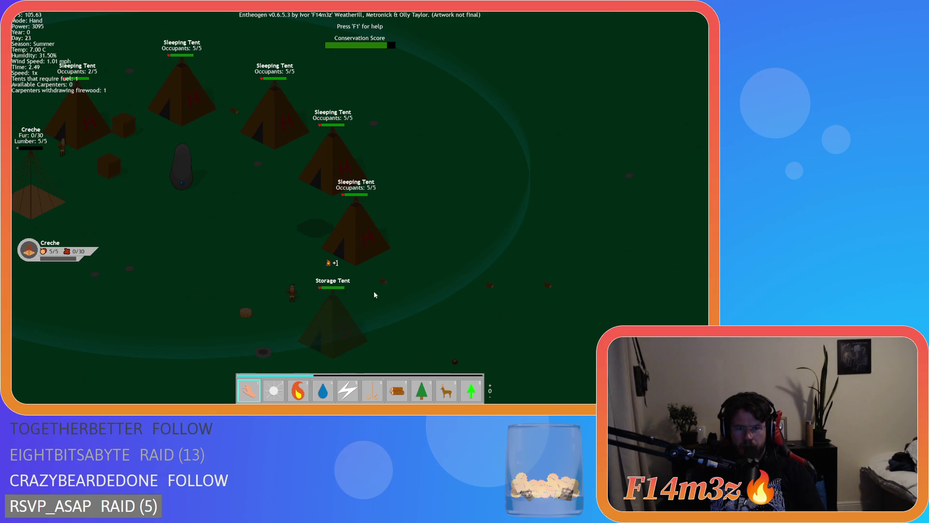
{"action": "mouse_move", "coordinate": [335, 336]}
{"action": "left_mouse_down"}
{"action": "mouse_move", "coordinate": [383, 287]}
{"action": "mouse_move", "coordinate": [419, 291]}
{"action": "left_mouse_up"}
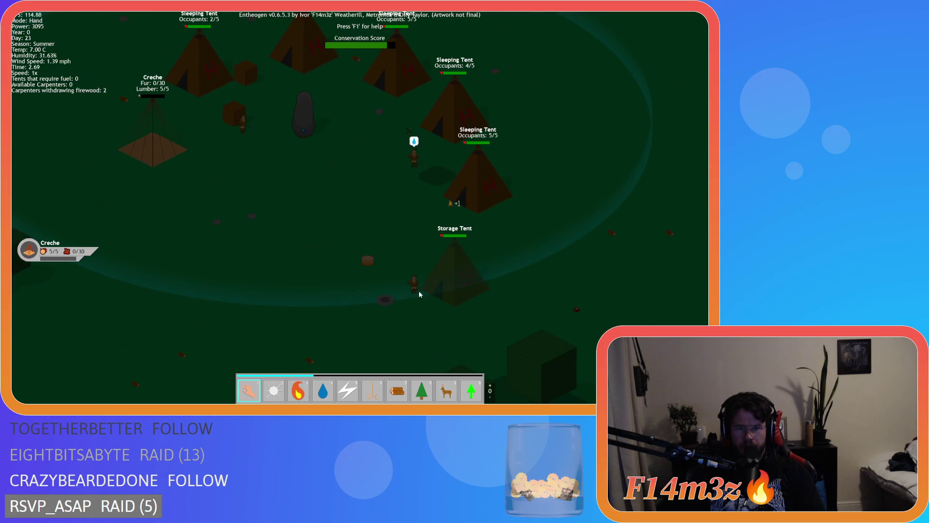
{"action": "left_click", "coordinate": [419, 291]}
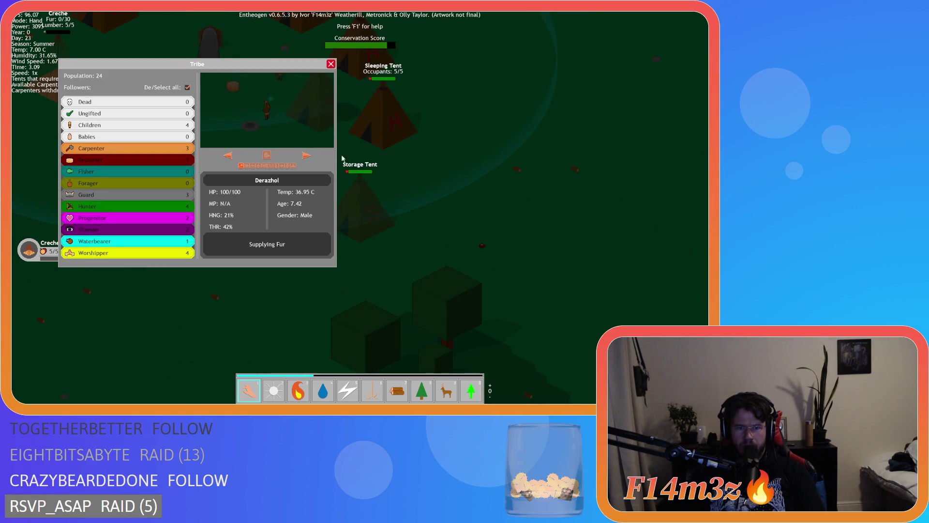
{"action": "left_click", "coordinate": [331, 65]}
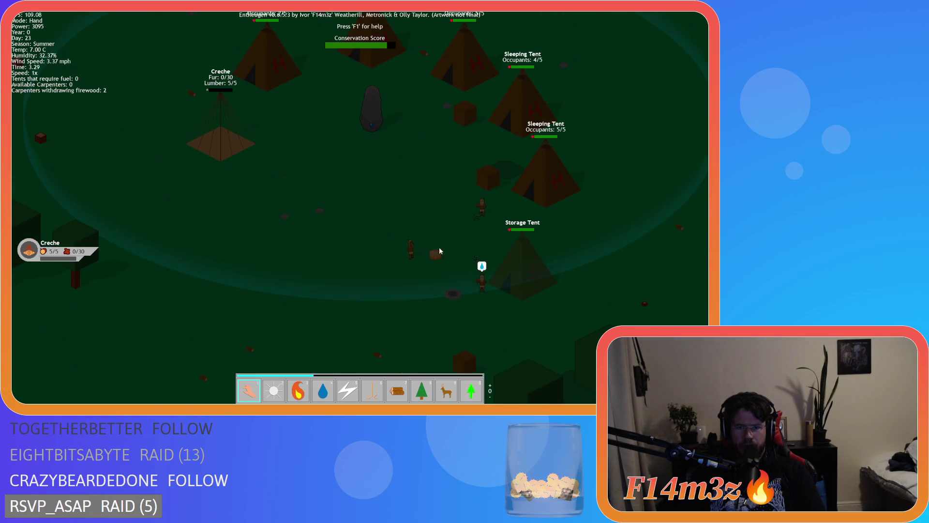
{"action": "left_click", "coordinate": [488, 299]}
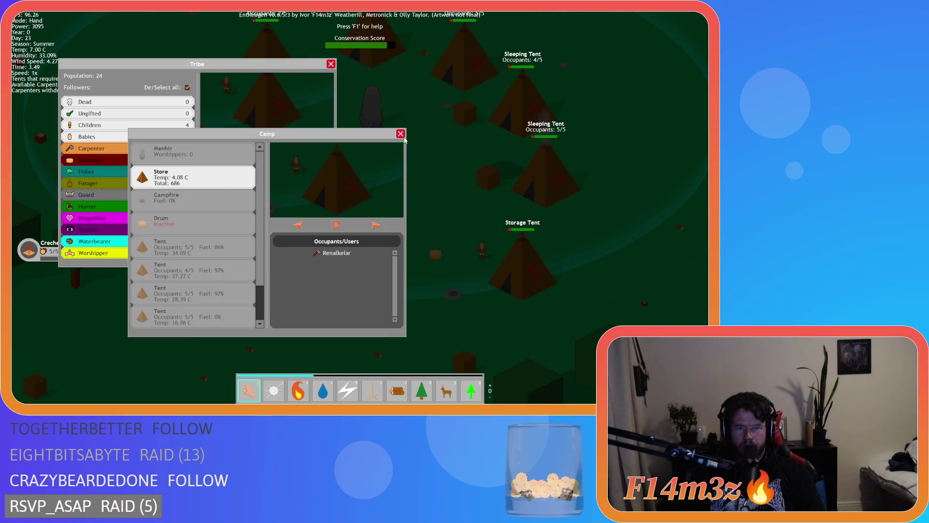
{"action": "left_click", "coordinate": [401, 134]}
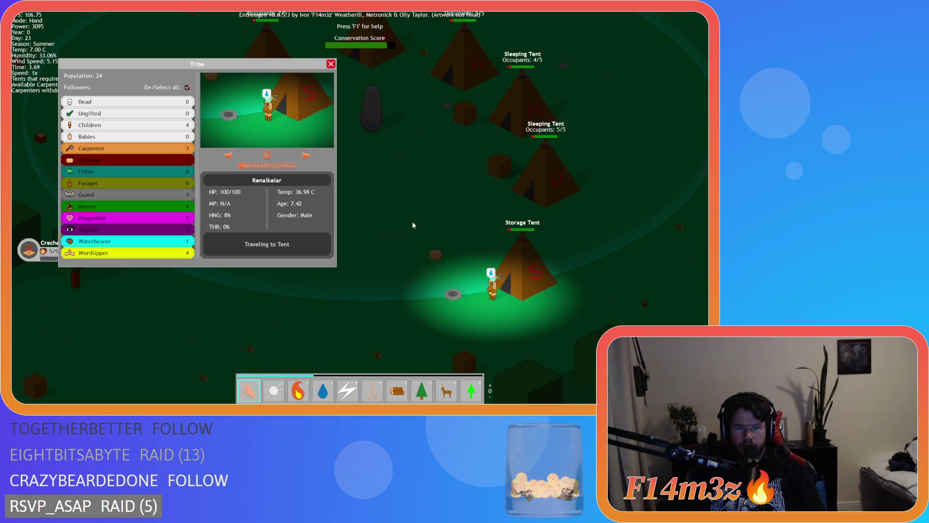
{"action": "left_click_drag", "start_coordinate": [425, 239], "coordinate": [486, 280]}
{"action": "key", "text": "a"}
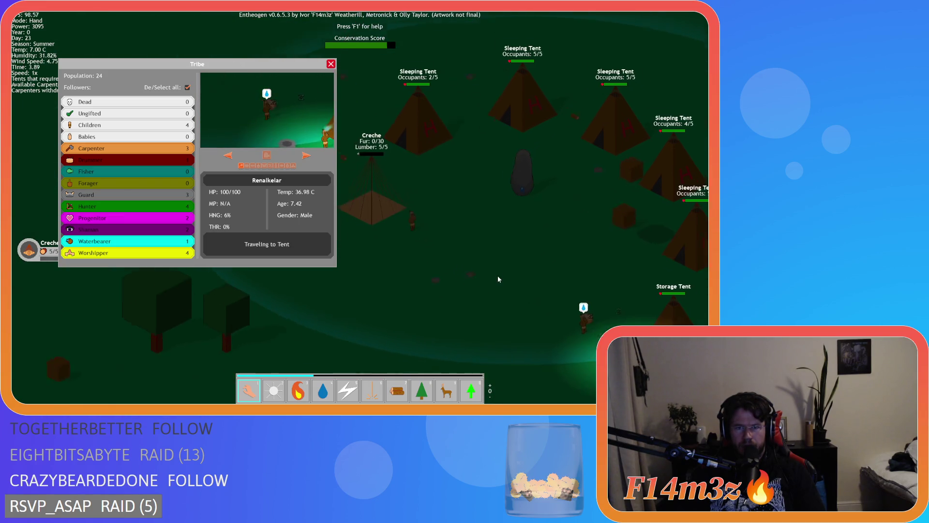
{"action": "key", "text": "d"}
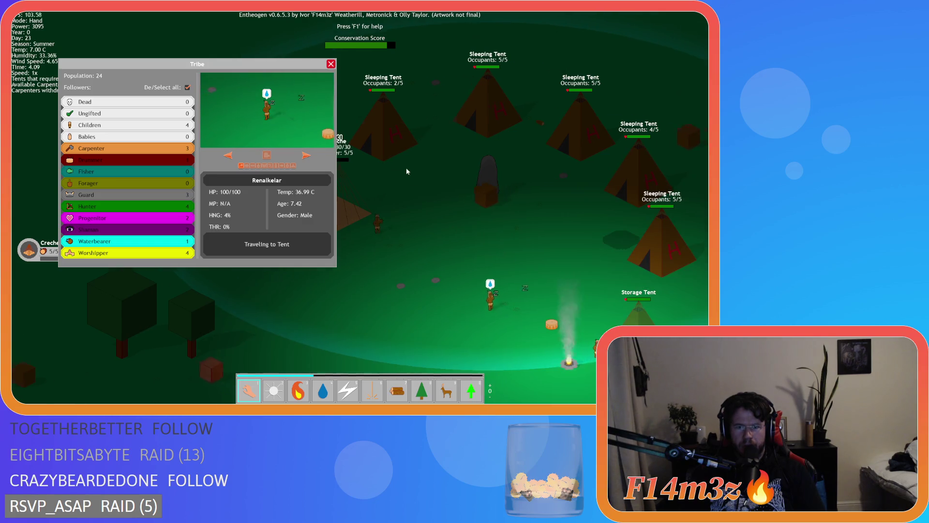
{"action": "left_click", "coordinate": [331, 64]}
{"action": "key", "text": "s"}
{"action": "key", "text": "d"}
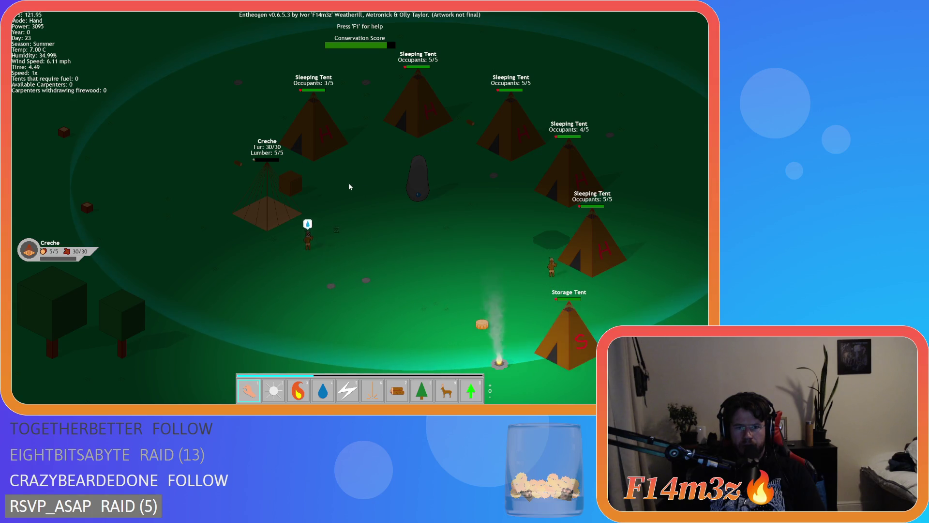
{"action": "left_click", "coordinate": [323, 152]}
{"action": "scroll", "coordinate": [252, 178], "scroll_direction": "down", "scroll_amount": 2}
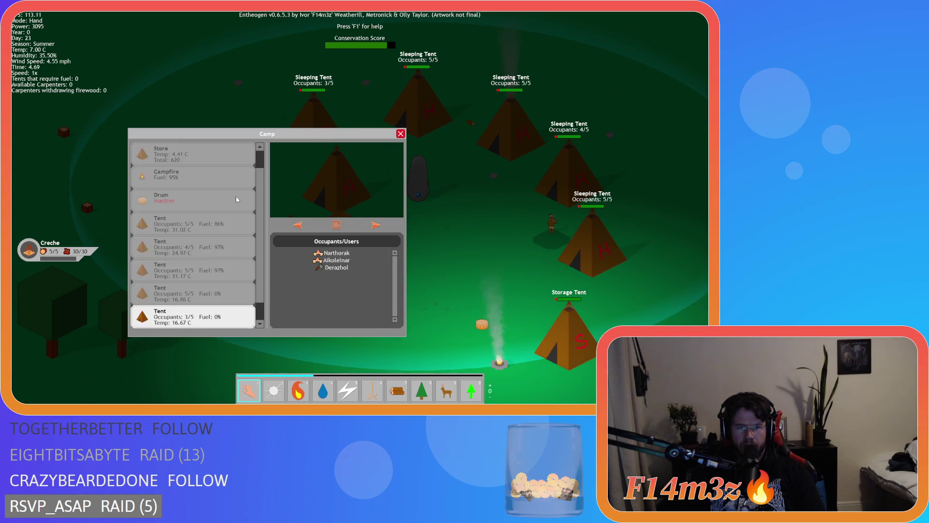
{"action": "left_click_drag", "start_coordinate": [283, 139], "coordinate": [193, 49]}
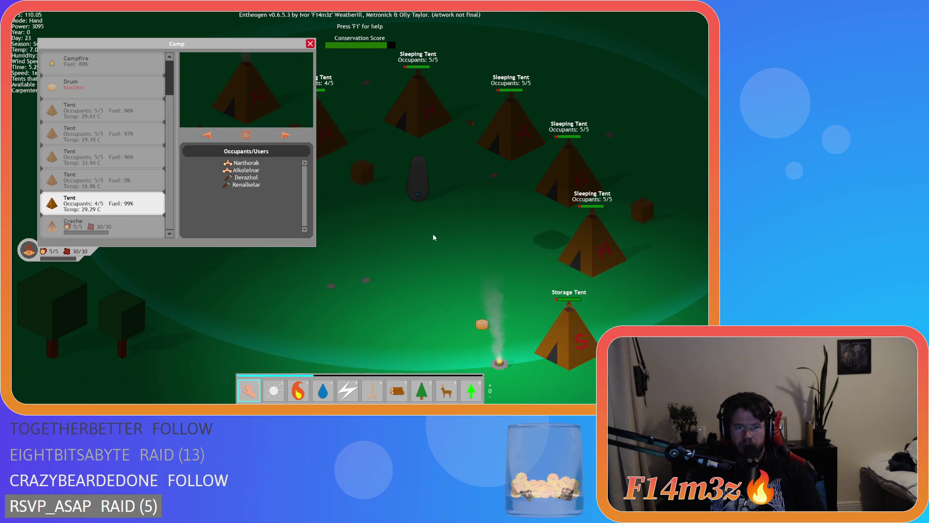
{"action": "key", "text": "a"}
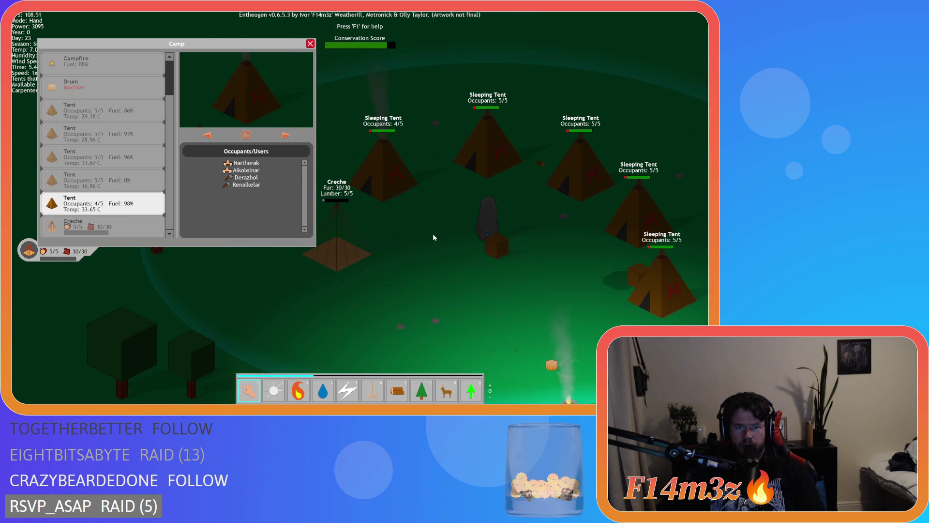
{"action": "key", "text": "d"}
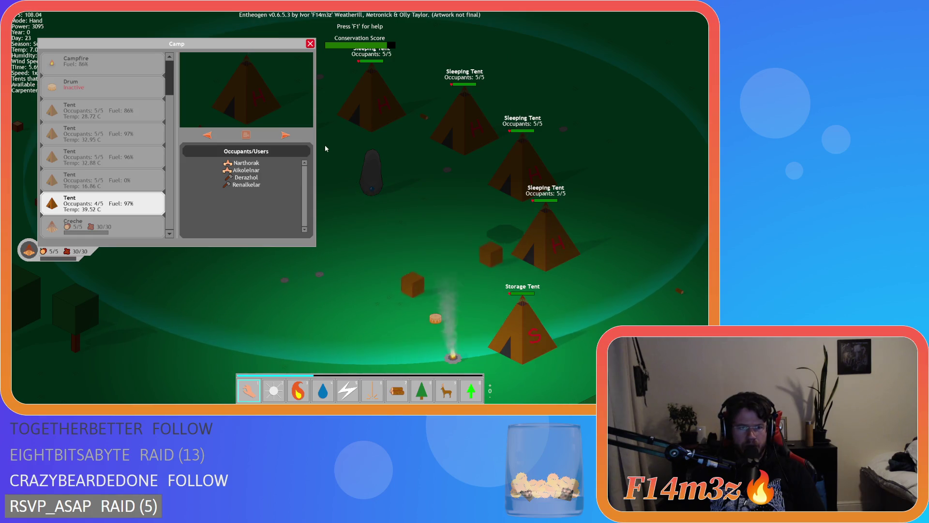
{"action": "key", "text": "s"}
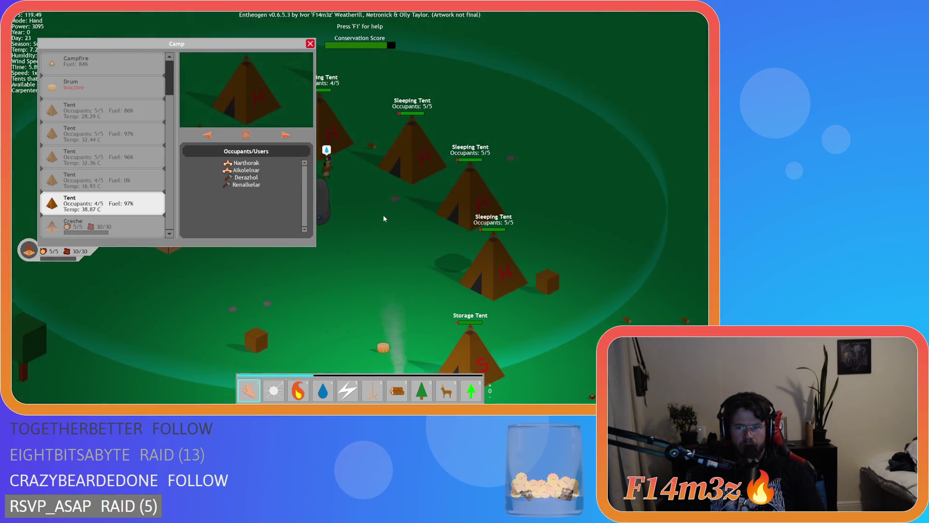
{"action": "key", "text": "w"}
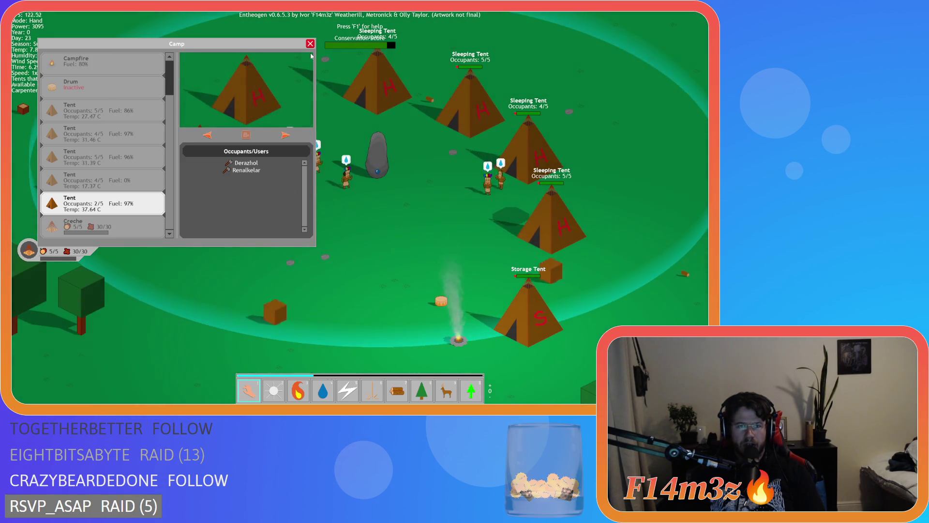
{"action": "left_click", "coordinate": [333, 123]}
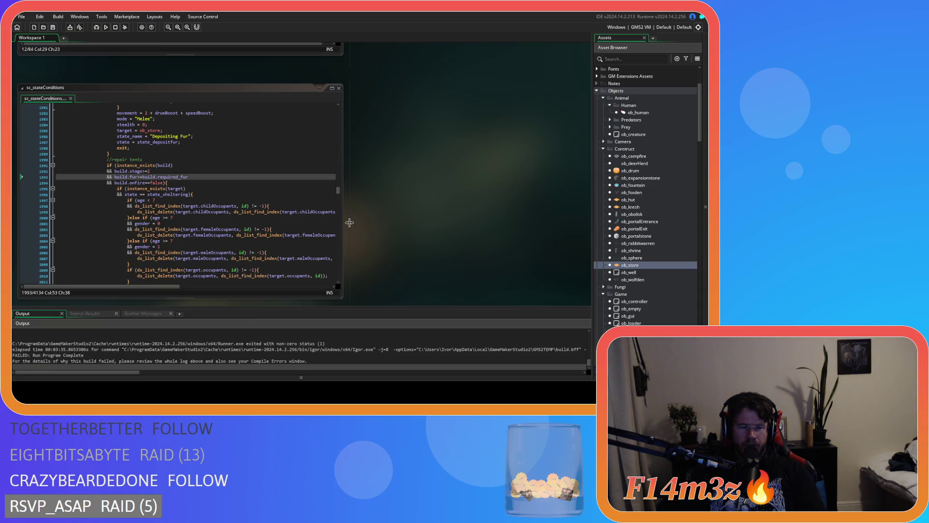
Open the ob_human object and expand the Save folder in the Asset Browser.
{"action": "scroll", "coordinate": [643, 256], "scroll_direction": "up", "scroll_amount": 5}
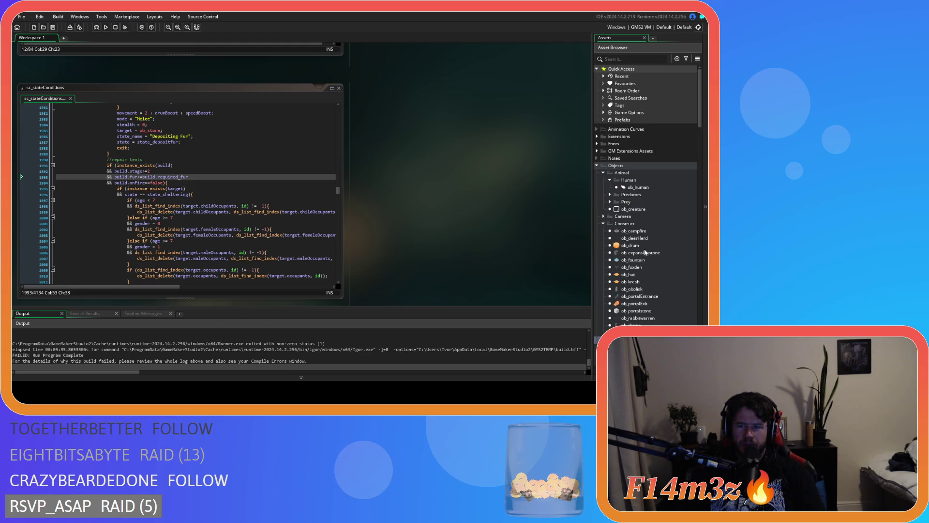
{"action": "left_click", "coordinate": [655, 191]}
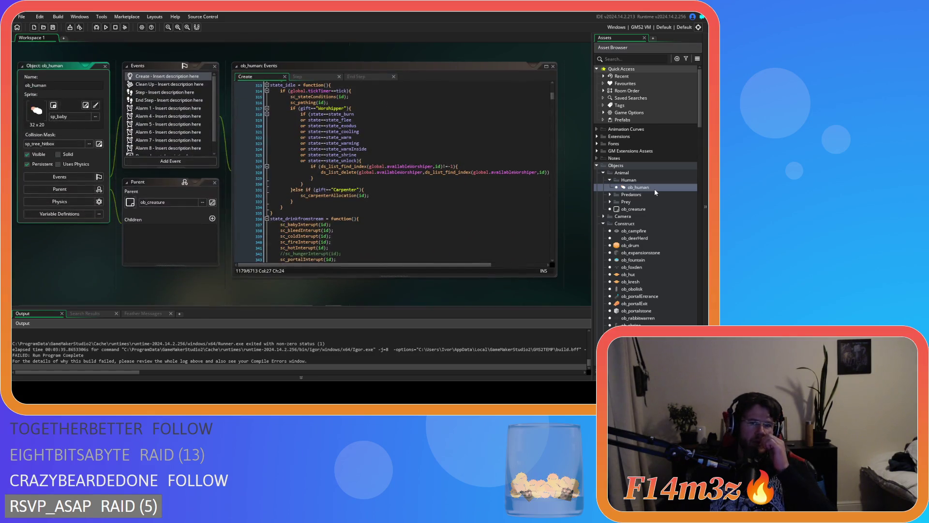
{"action": "scroll", "coordinate": [617, 227], "scroll_direction": "down", "scroll_amount": 10}
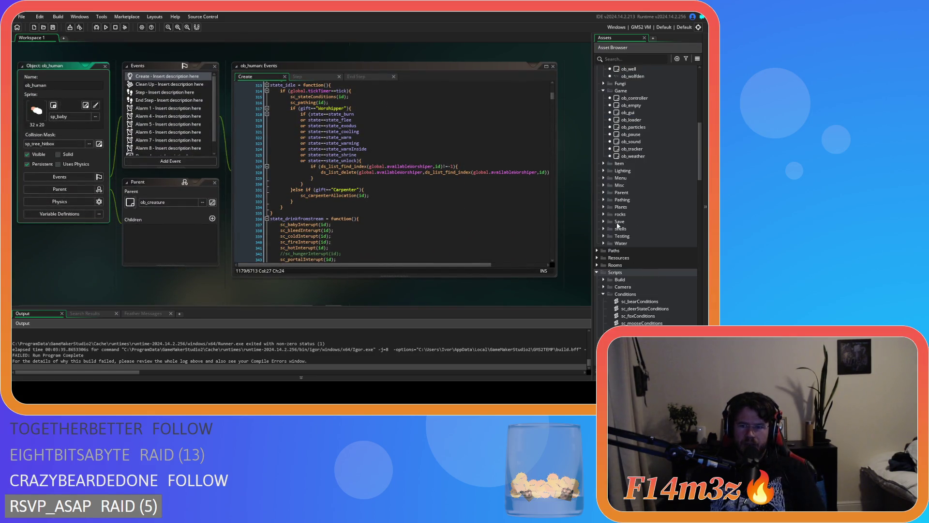
{"action": "left_click", "coordinate": [604, 222]}
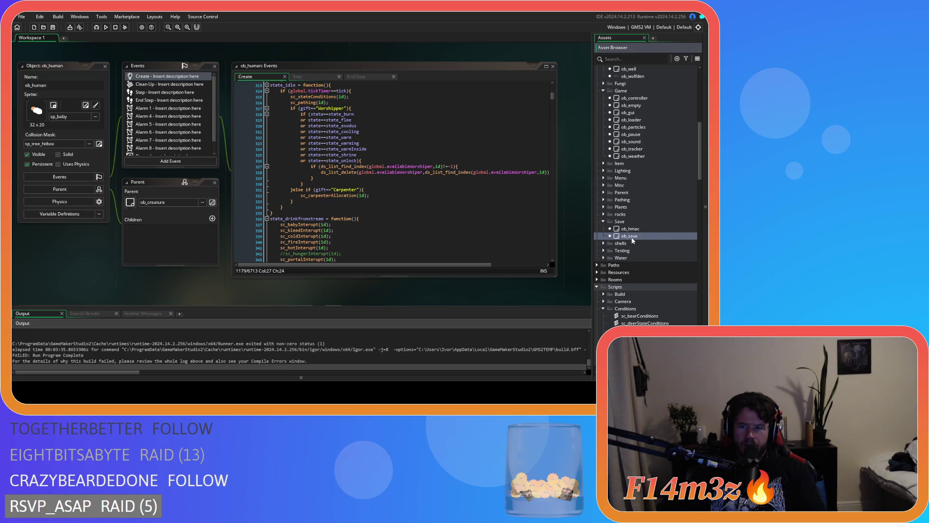
Scroll down to the sc_save scripts and open sc_saveHuman.
{"action": "scroll", "coordinate": [630, 246], "scroll_direction": "down", "scroll_amount": 12}
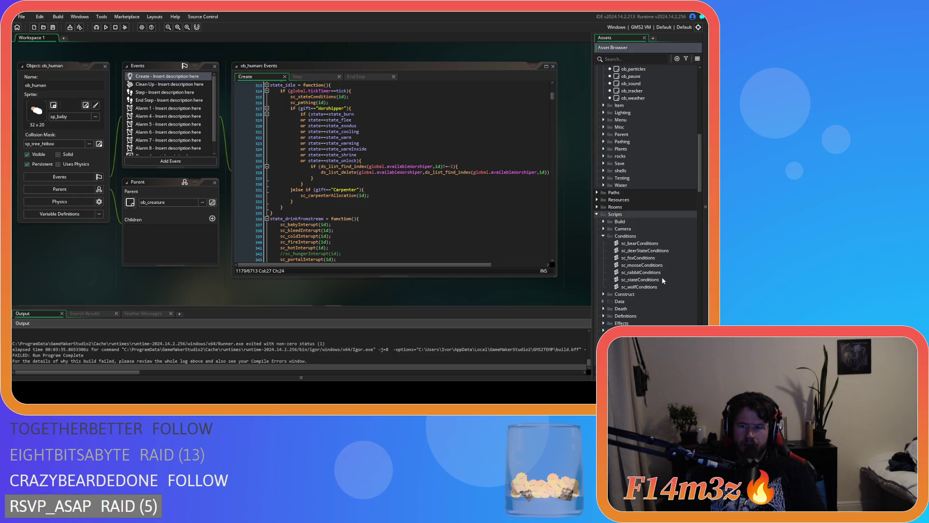
{"action": "scroll", "coordinate": [660, 274], "scroll_direction": "down", "scroll_amount": 4}
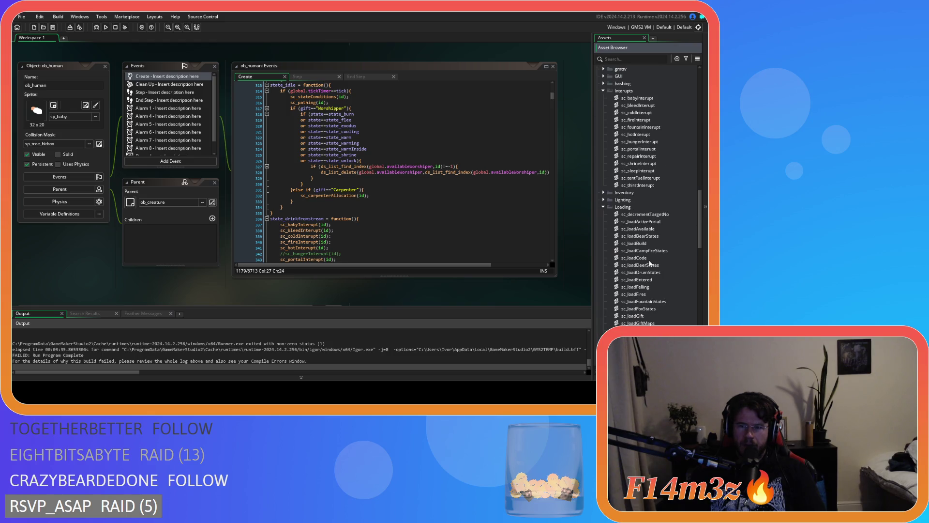
{"action": "scroll", "coordinate": [650, 263], "scroll_direction": "down", "scroll_amount": 10}
{"action": "scroll", "coordinate": [650, 262], "scroll_direction": "down", "scroll_amount": 5}
{"action": "scroll", "coordinate": [650, 263], "scroll_direction": "down", "scroll_amount": 6}
{"action": "scroll", "coordinate": [648, 267], "scroll_direction": "down", "scroll_amount": 1}
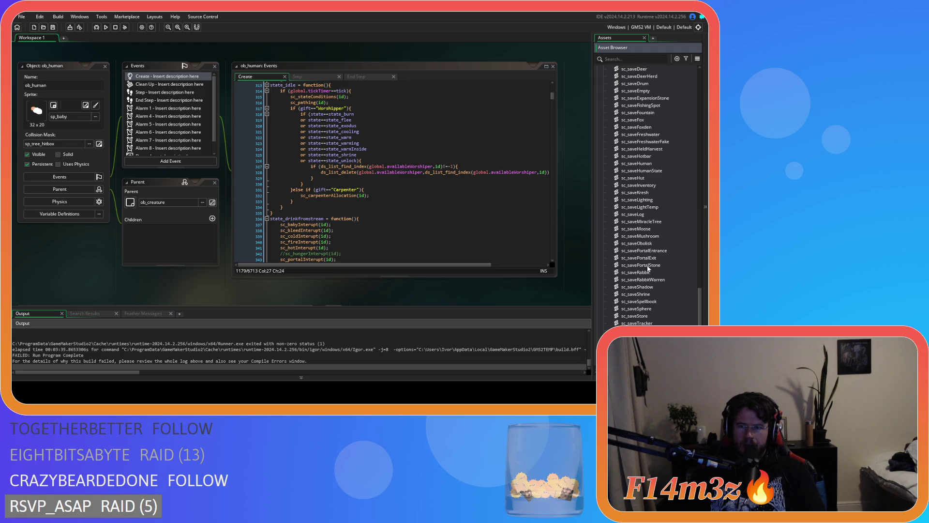
{"action": "scroll", "coordinate": [654, 253], "scroll_direction": "up", "scroll_amount": 1}
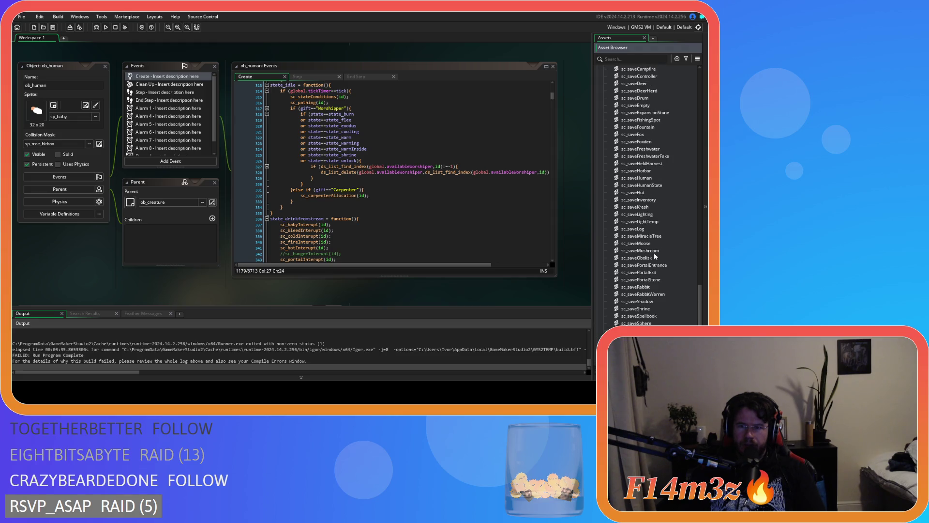
{"action": "double_click", "coordinate": [636, 178]}
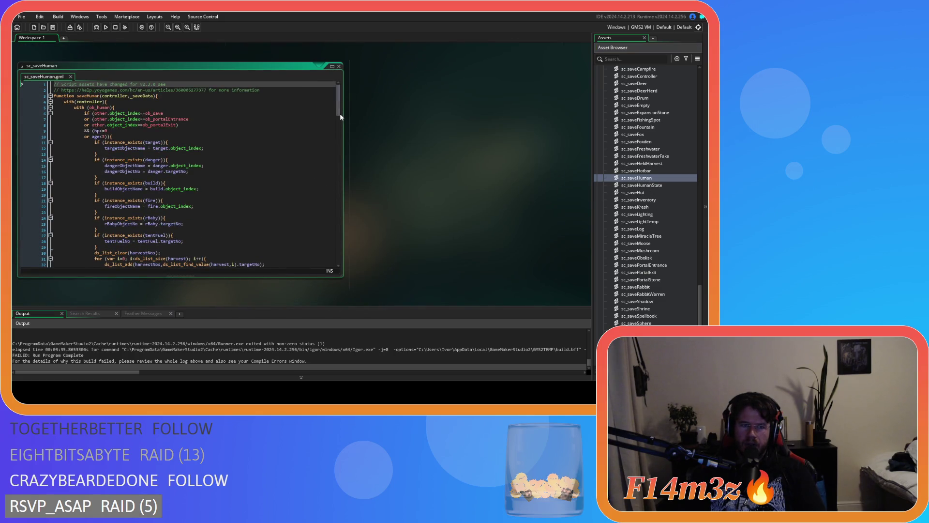
Comment out the 'available' entry on line 165 of sc_saveHuman and save the script.
{"action": "scroll", "coordinate": [341, 114], "scroll_direction": "down", "scroll_amount": 10}
{"action": "left_click_drag", "start_coordinate": [148, 117], "coordinate": [116, 103]}
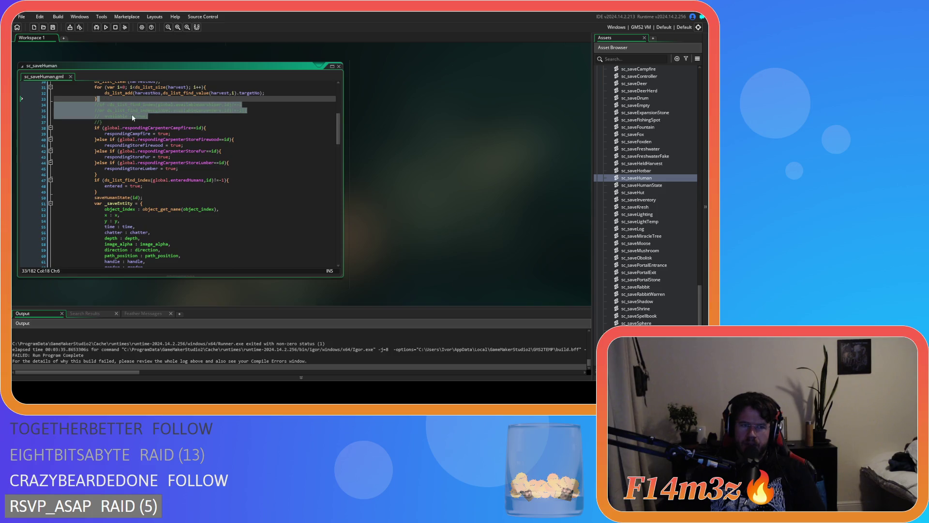
{"action": "left_click", "coordinate": [123, 118]}
{"action": "key", "text": "ctrl+f"}
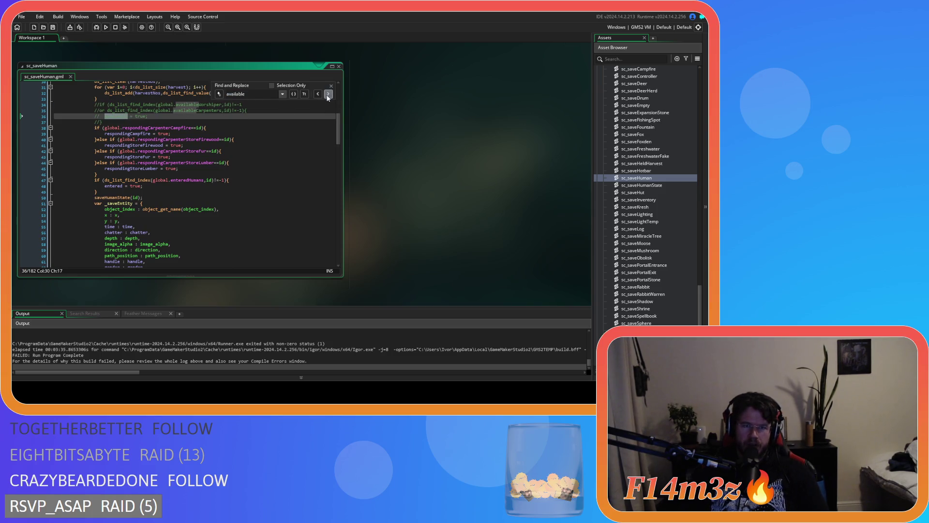
{"action": "left_click", "coordinate": [328, 95]}
{"action": "key", "text": "ctrl+k"}
{"action": "key", "text": "Escape"}
{"action": "key", "text": "ctrl+s"}
Close all editor windows, rebuild and run the game, and pan across the village.
{"action": "right_click", "coordinate": [430, 131]}
{"action": "mouse_move", "coordinate": [445, 139]}
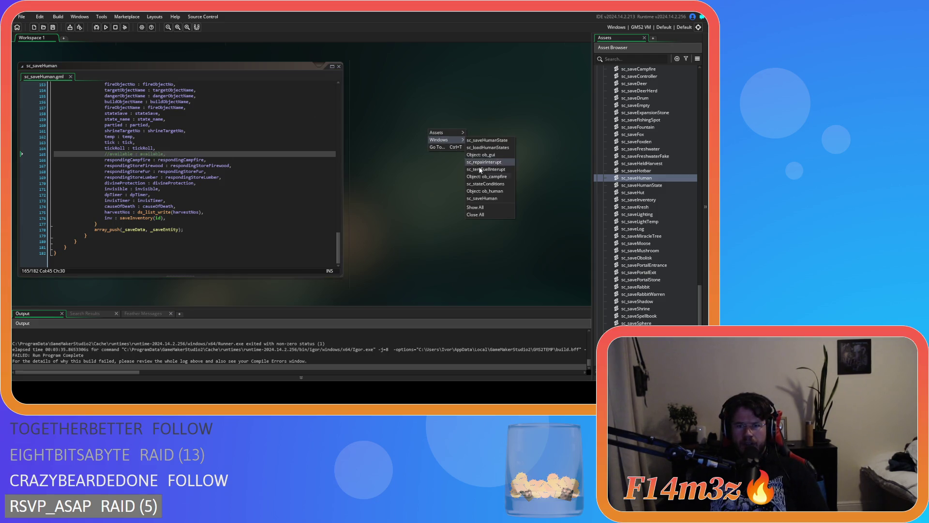
{"action": "left_click", "coordinate": [489, 215]}
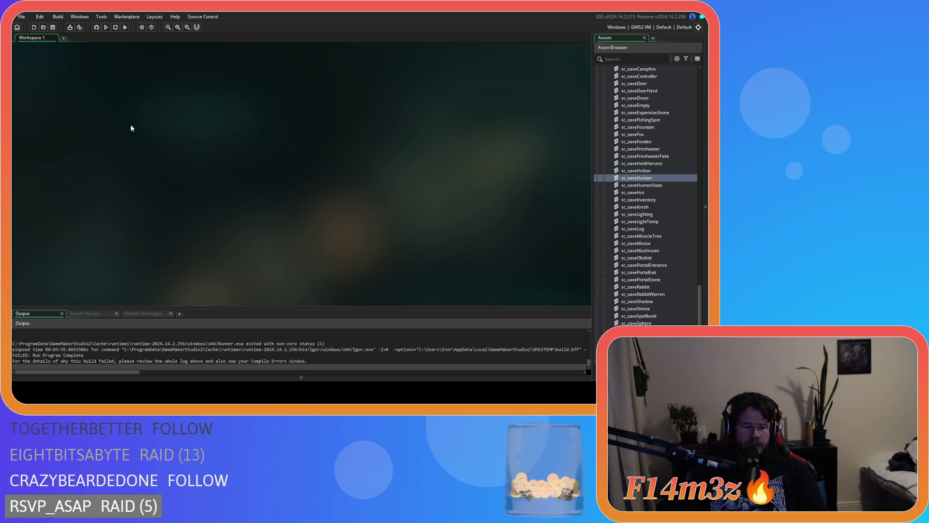
{"action": "key", "text": "F5"}
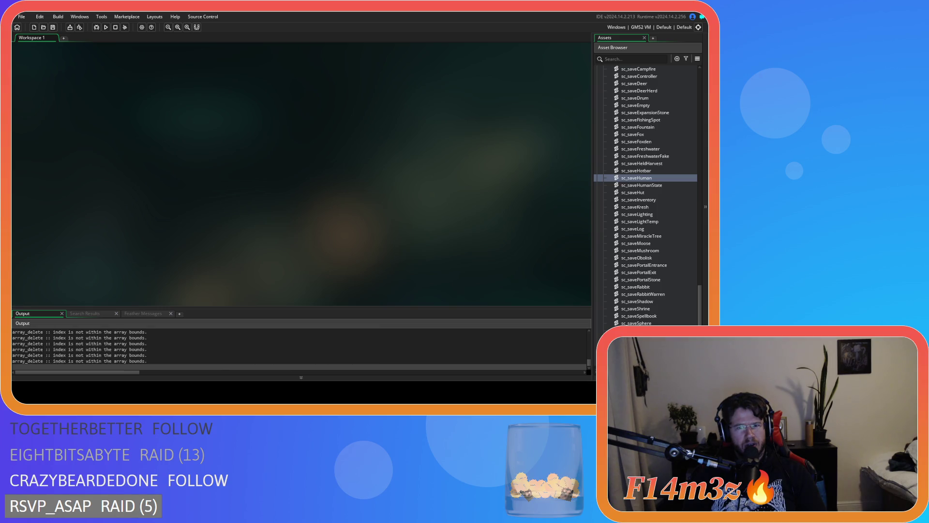
{"action": "key", "text": "s"}
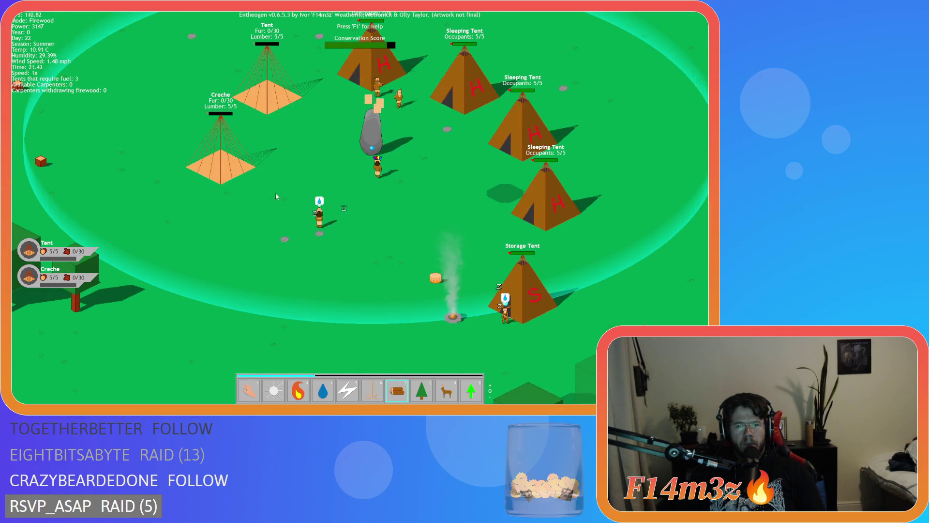
{"action": "key", "text": "w"}
{"action": "key", "text": "d"}
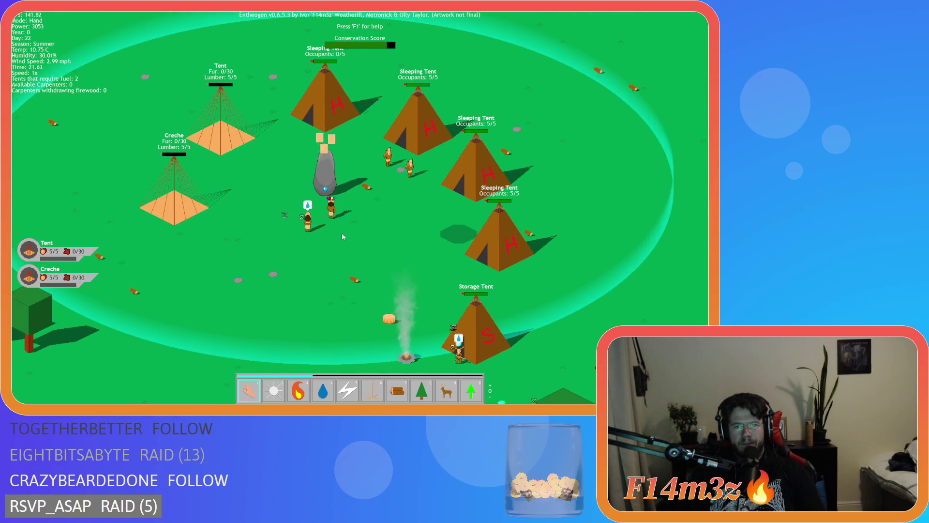
{"action": "key", "text": "s"}
{"action": "scroll", "coordinate": [342, 234], "scroll_direction": "down", "scroll_amount": 5}
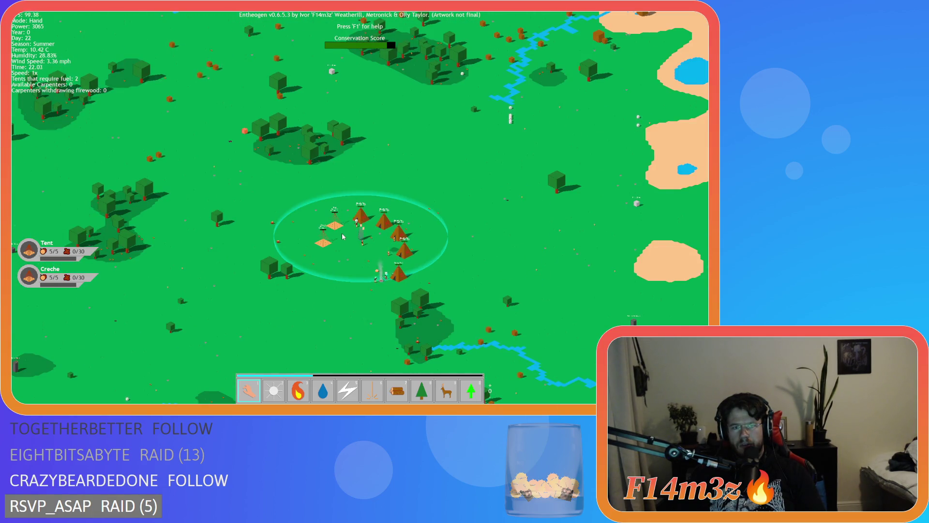
{"action": "scroll", "coordinate": [342, 236], "scroll_direction": "up", "scroll_amount": 5}
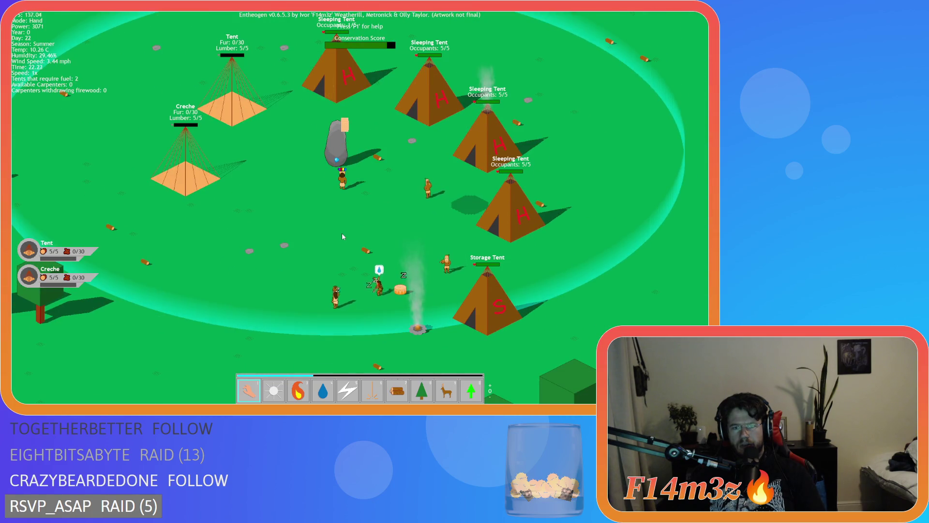
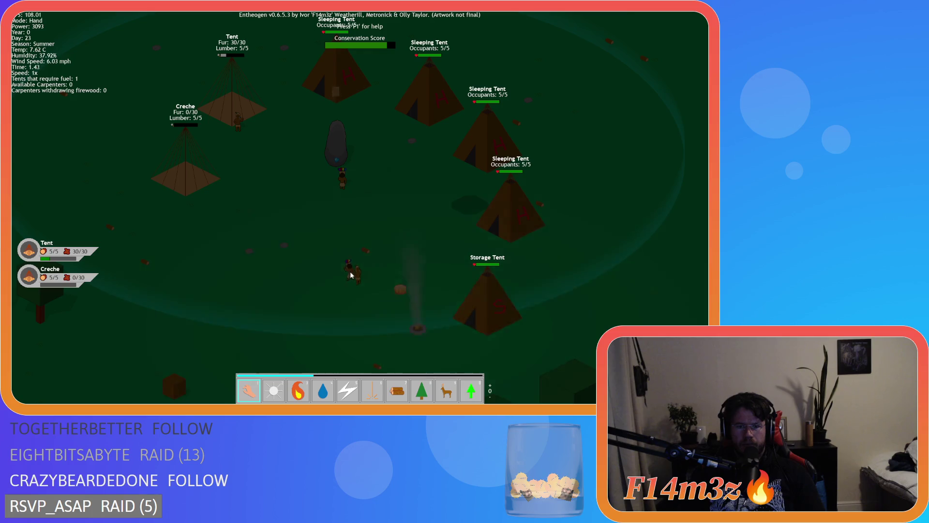
Carry a villager toward the Storage Tent, then bring up Renalkelar's details in the Tribe panel.
{"action": "left_click_drag", "start_coordinate": [329, 240], "coordinate": [256, 156]}
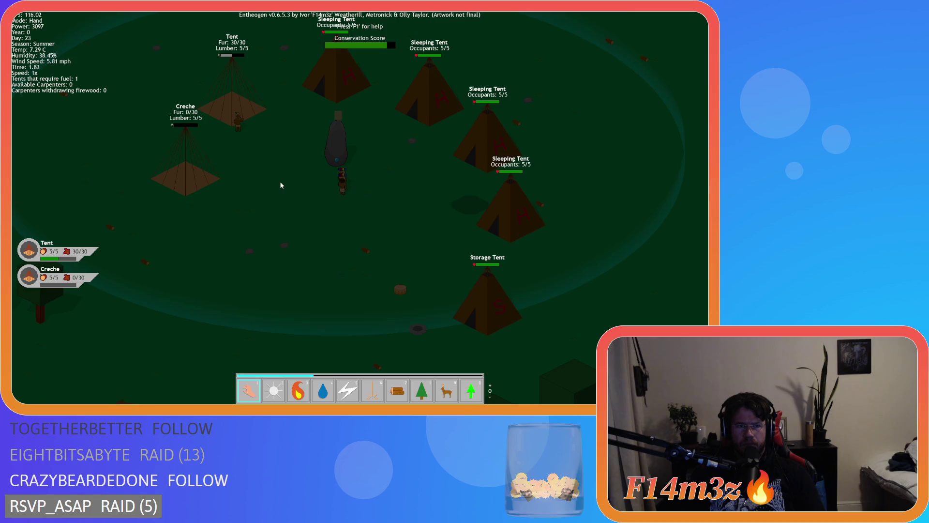
{"action": "key", "text": "w"}
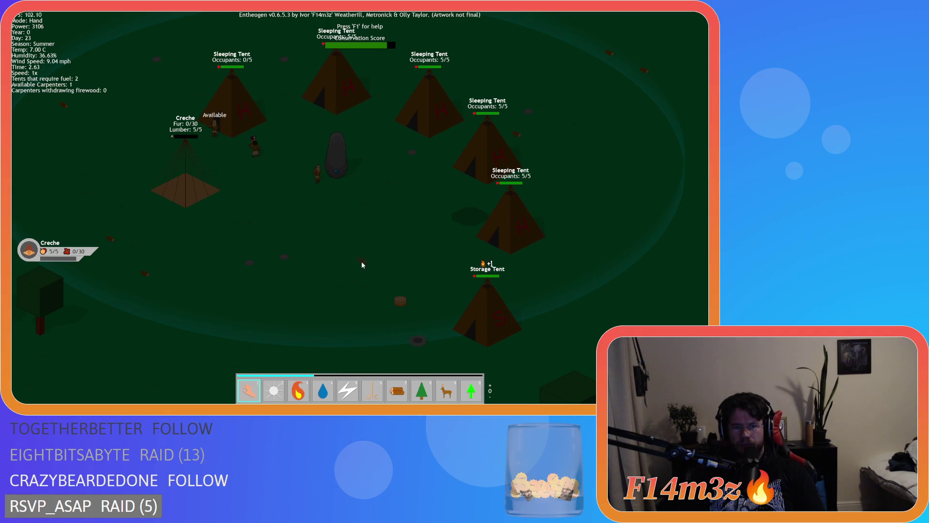
{"action": "key", "text": "d"}
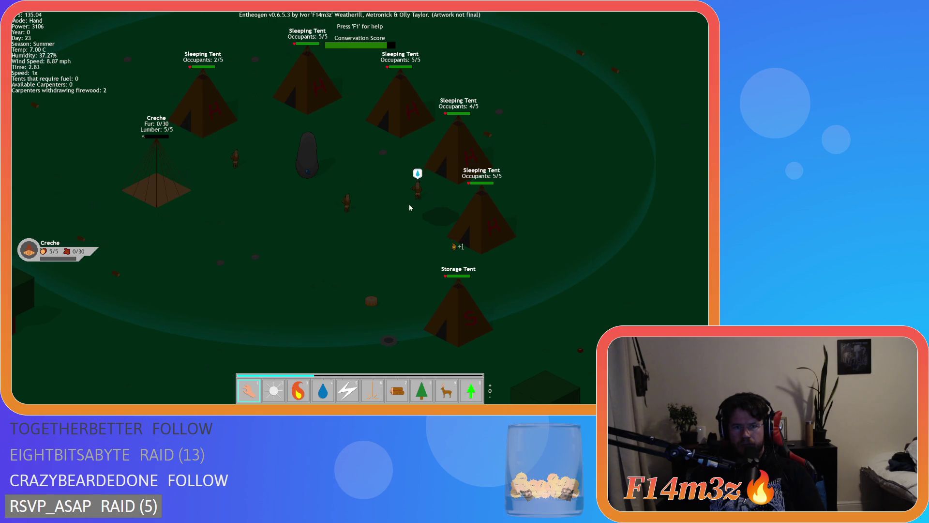
{"action": "left_click", "coordinate": [419, 190]}
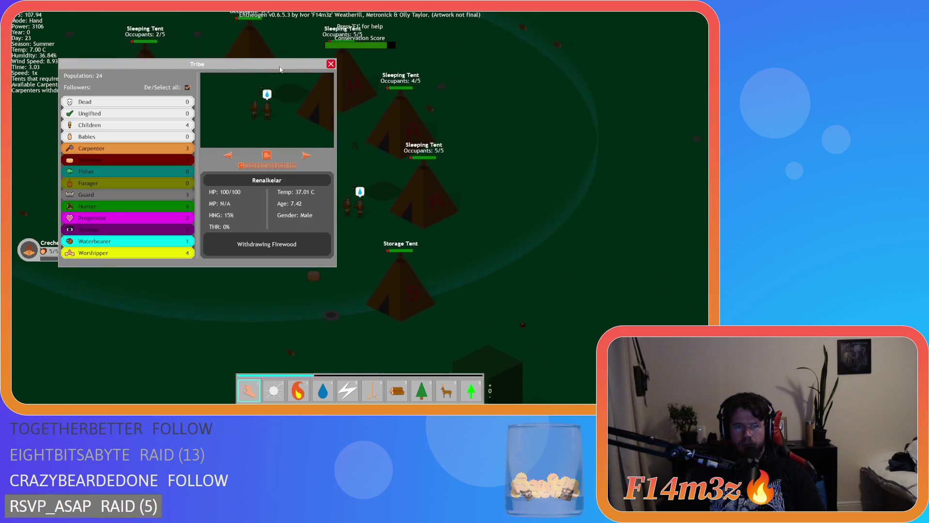
{"action": "left_click_drag", "start_coordinate": [278, 69], "coordinate": [240, 31]}
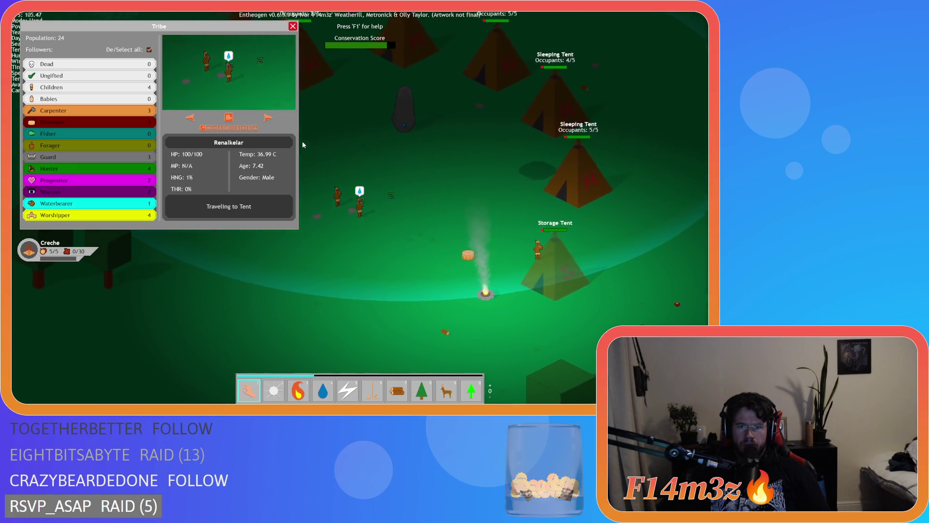
Look over Derazhol's, Renalkelar's and Kelargathor's details, then close the Tribe panel.
{"action": "left_click", "coordinate": [346, 211]}
{"action": "left_click", "coordinate": [346, 211]}
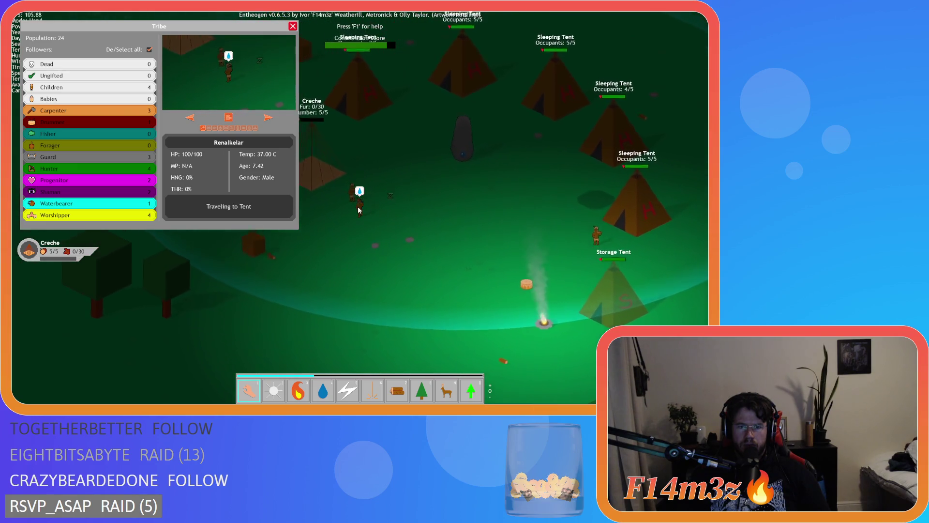
{"action": "left_click", "coordinate": [605, 235]}
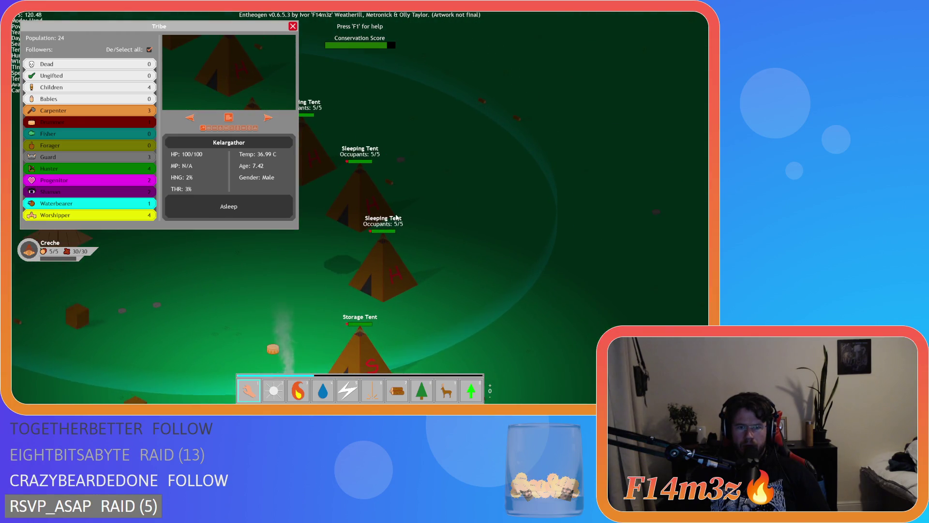
{"action": "left_click", "coordinate": [293, 26]}
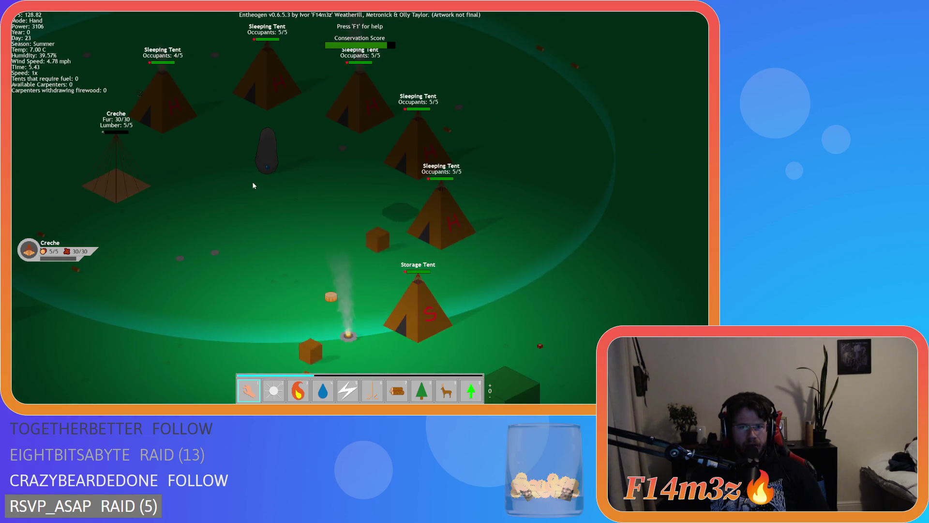
Scroll the Camp building list for tent fuel and occupancy, then briefly check the Inventory.
{"action": "key", "text": "c"}
{"action": "scroll", "coordinate": [254, 186], "scroll_direction": "down", "scroll_amount": 2}
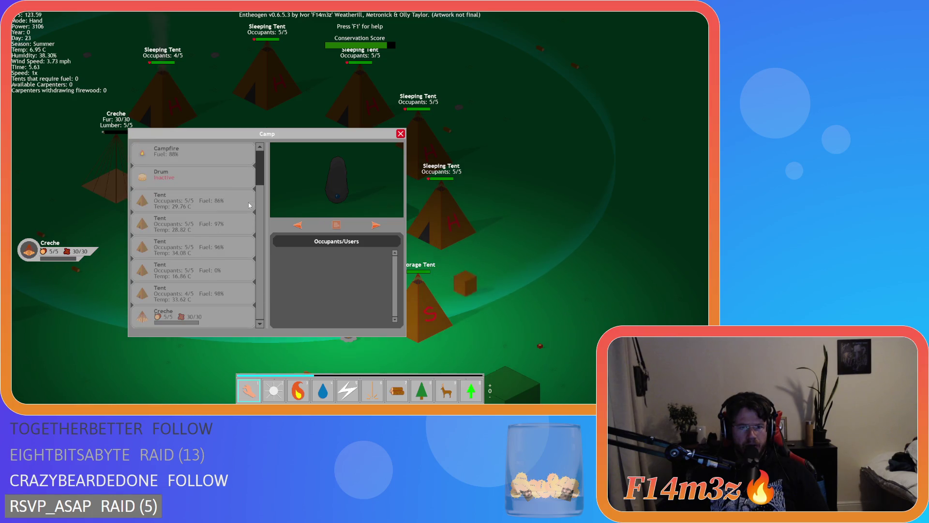
{"action": "key", "text": "c"}
{"action": "key", "text": "i"}
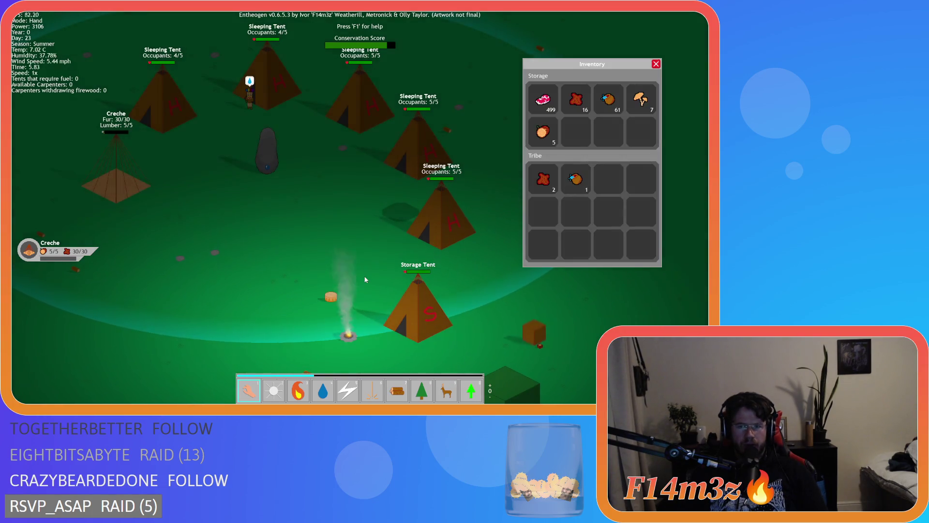
{"action": "key", "text": "i"}
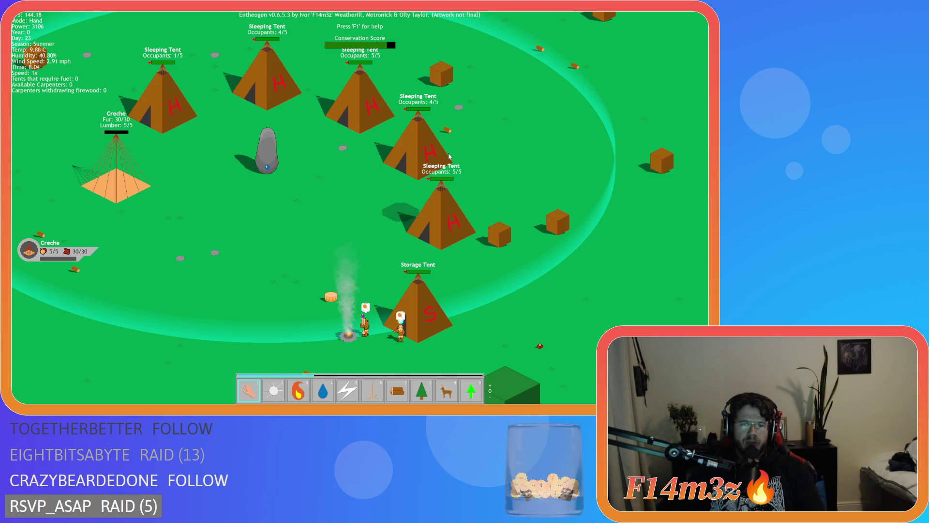
Quickload the saved camp, place firewood, then pick up a villager with the Hand tool.
{"action": "key", "text": "F9"}
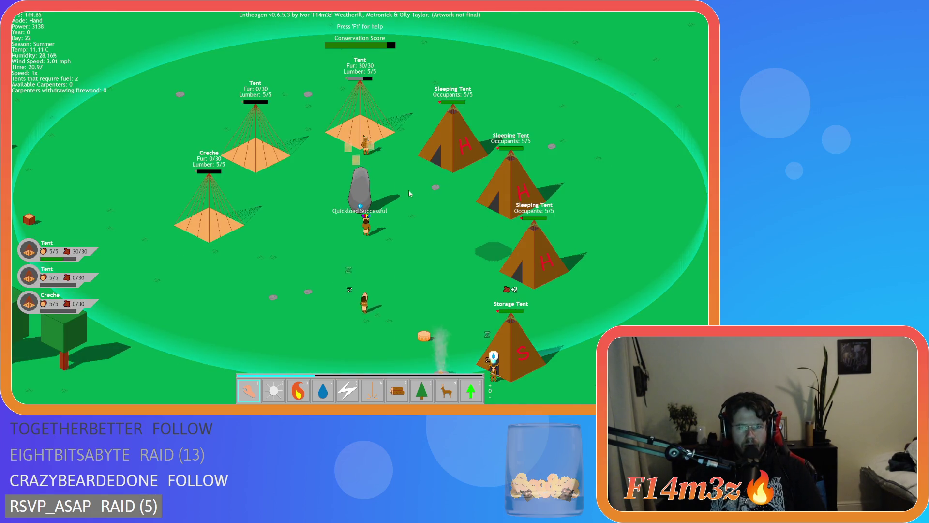
{"action": "key", "text": "d"}
{"action": "key", "text": "7"}
{"action": "left_click", "coordinate": [362, 205]}
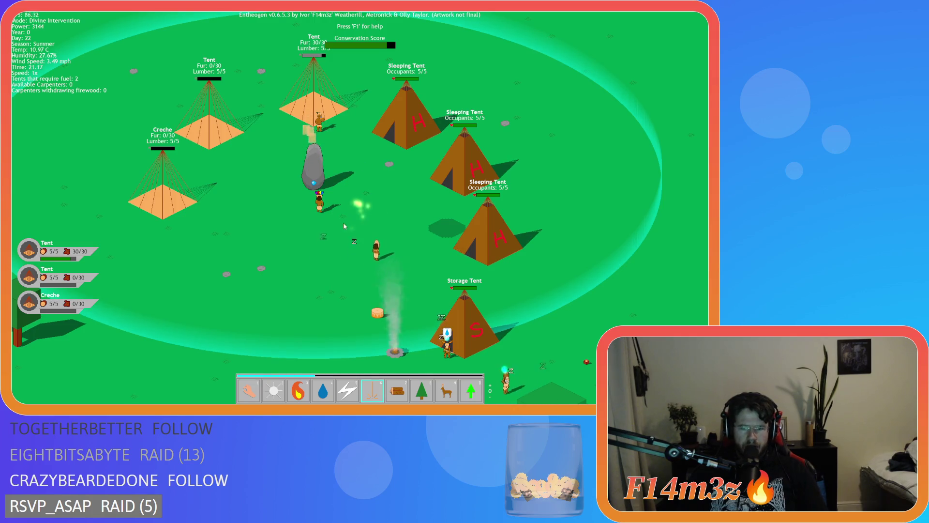
{"action": "key", "text": "1"}
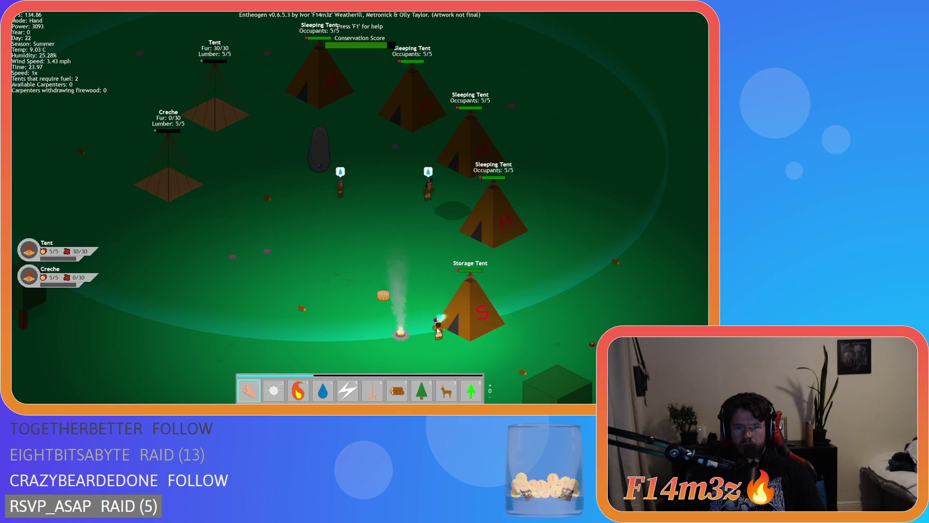
{"action": "left_click_drag", "start_coordinate": [424, 323], "coordinate": [331, 226]}
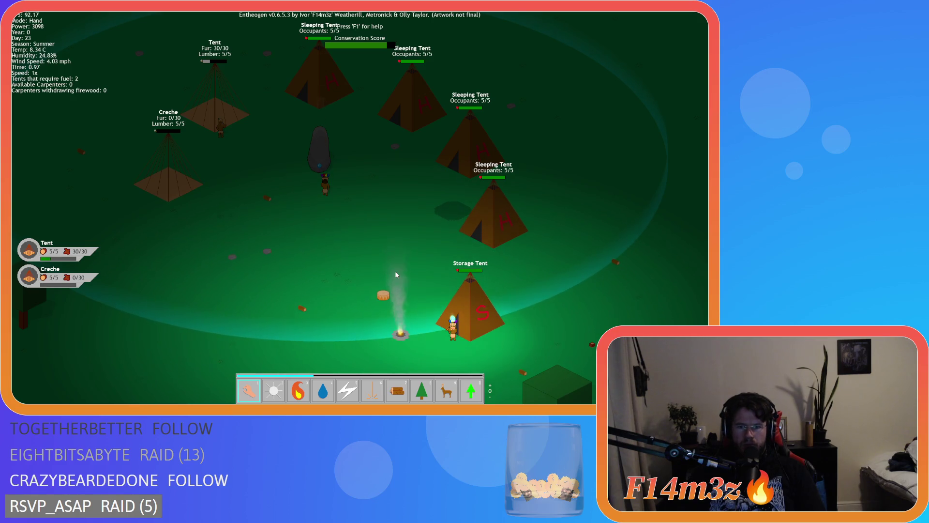
Carry a villager from the Storage Tent to the Creche and shift the view up-left.
{"action": "mouse_move", "coordinate": [446, 335]}
{"action": "left_mouse_down"}
{"action": "mouse_move", "coordinate": [358, 241]}
{"action": "mouse_move", "coordinate": [241, 162]}
{"action": "left_mouse_up"}
{"action": "left_click_drag", "start_coordinate": [283, 226], "coordinate": [313, 272]}
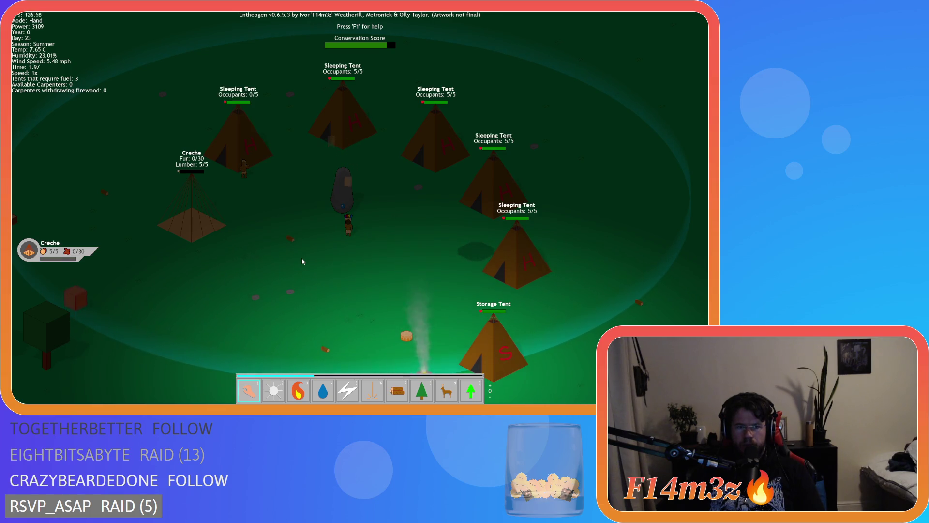
Drop a log at the Storage Tent's base and pan across the camp.
{"action": "key", "text": "s"}
{"action": "key", "text": "t"}
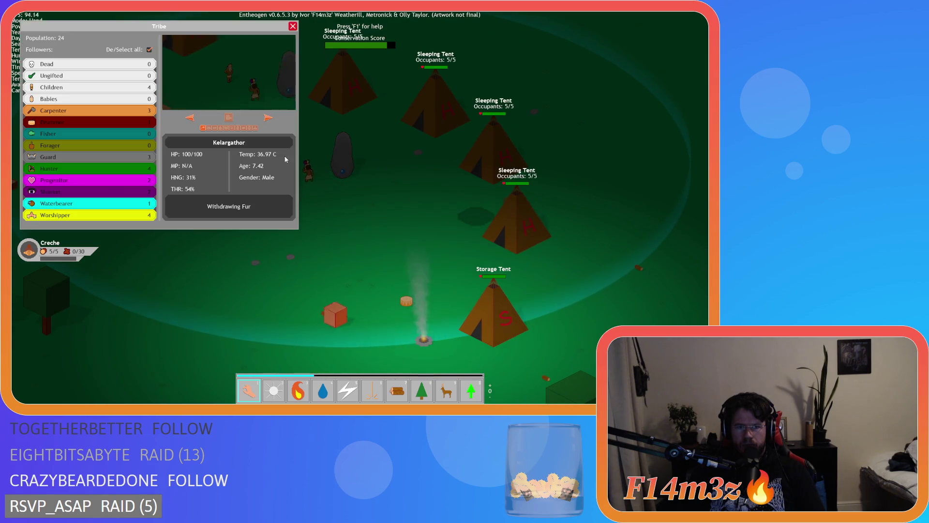
{"action": "left_click", "coordinate": [292, 28]}
{"action": "left_click_drag", "start_coordinate": [321, 318], "coordinate": [491, 333]}
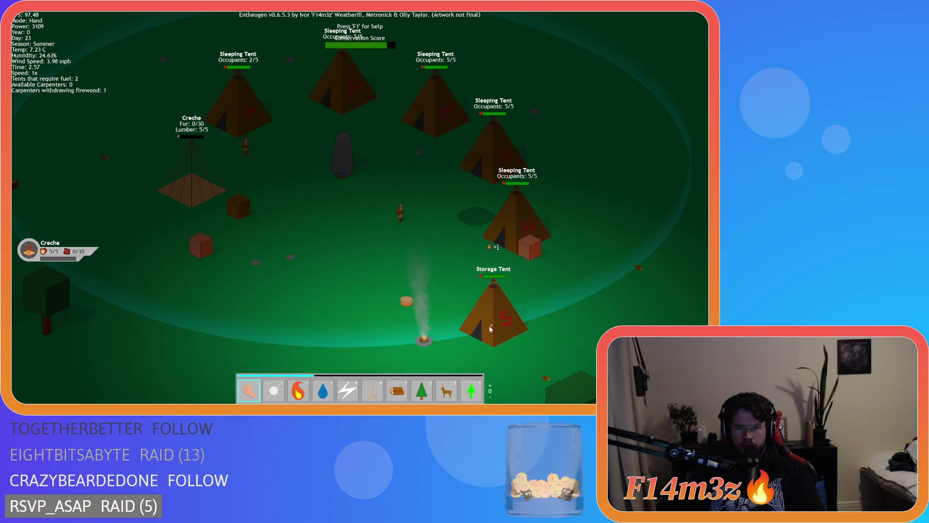
{"action": "key", "text": "s"}
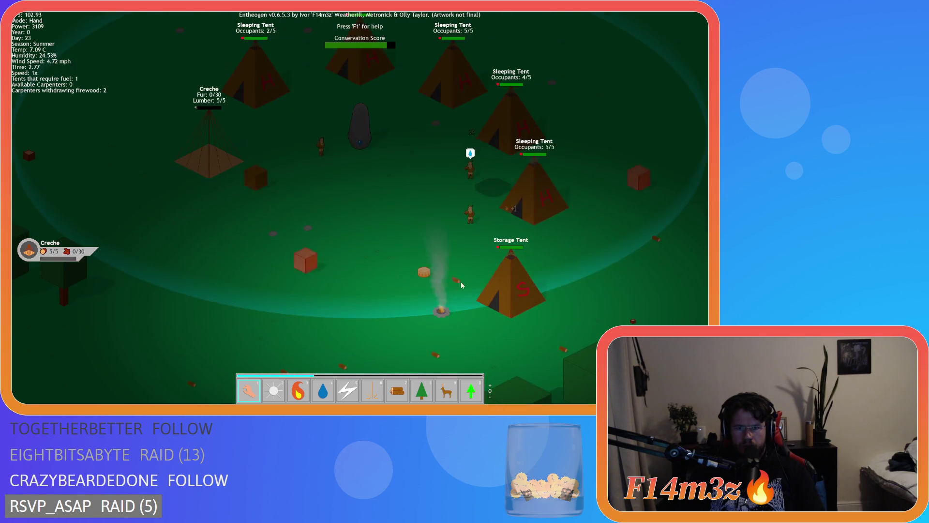
{"action": "key", "text": "d"}
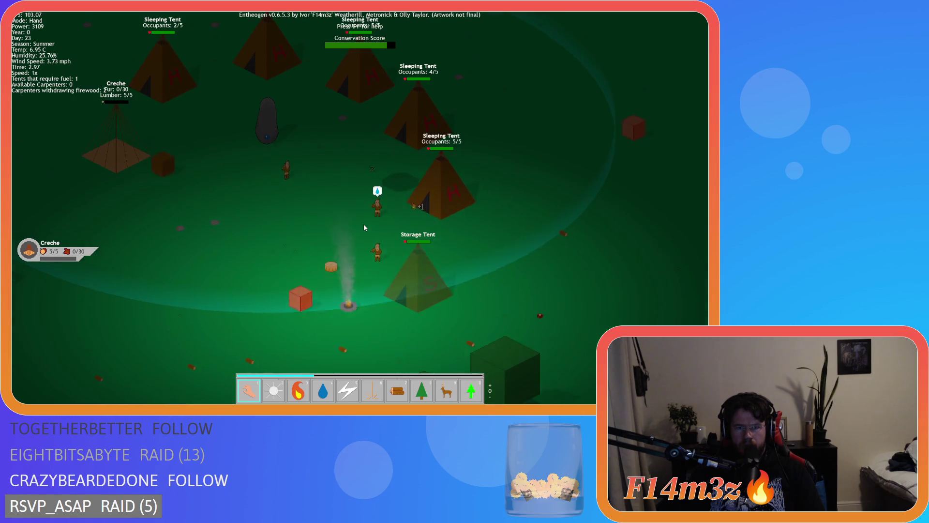
Check Derazhol and Kelargathor in the Tribe panel, then open Camp on a full Sleeping Tent.
{"action": "key", "text": "t"}
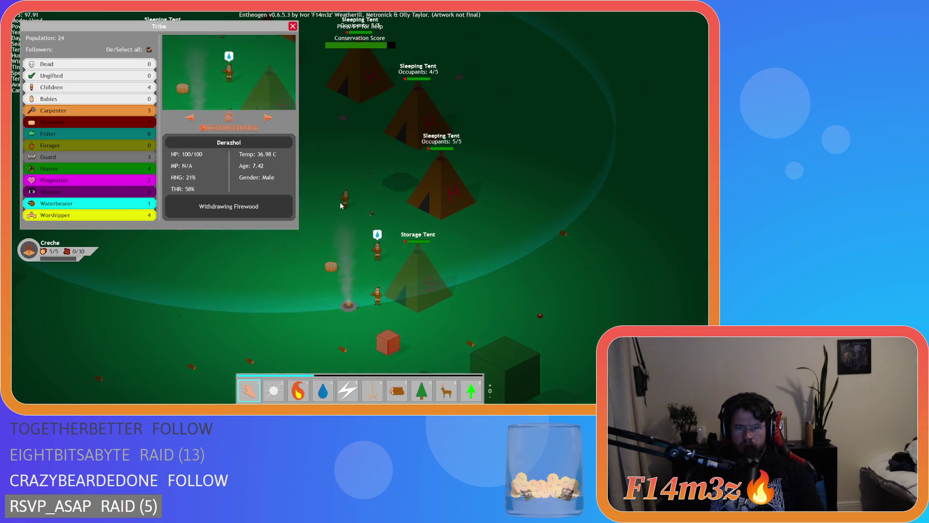
{"action": "left_click", "coordinate": [293, 26]}
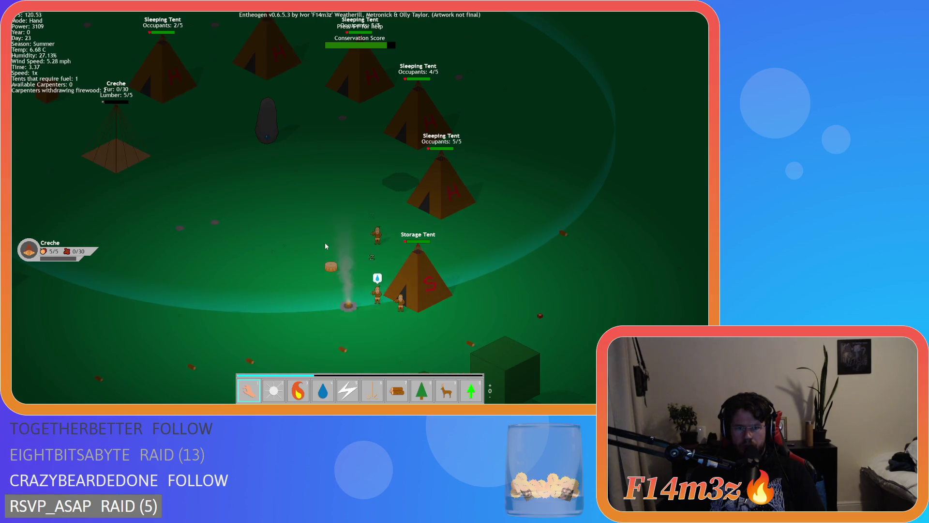
{"action": "key", "text": "t"}
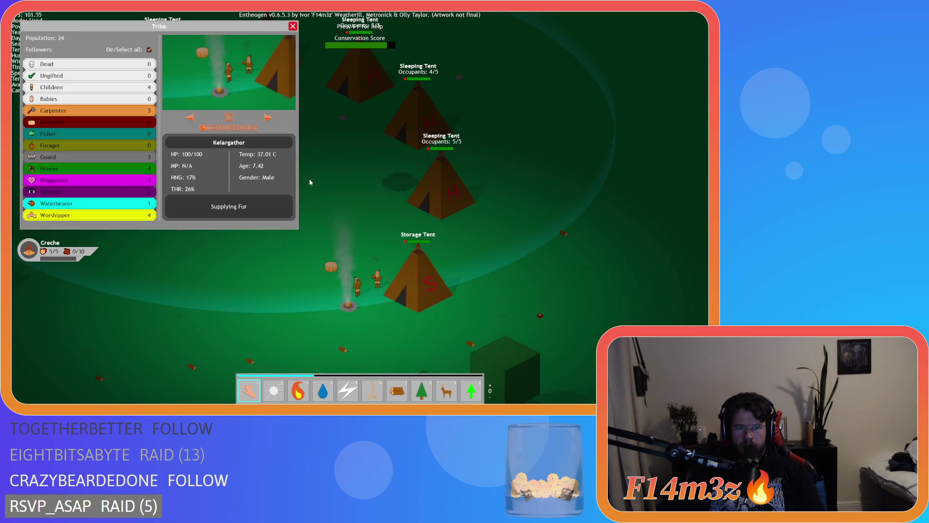
{"action": "left_click", "coordinate": [292, 26]}
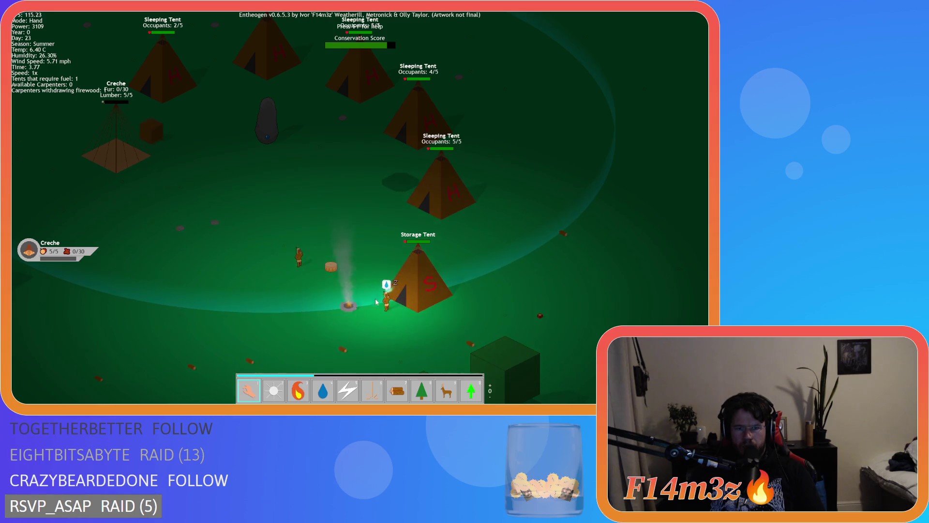
{"action": "left_click", "coordinate": [385, 299]}
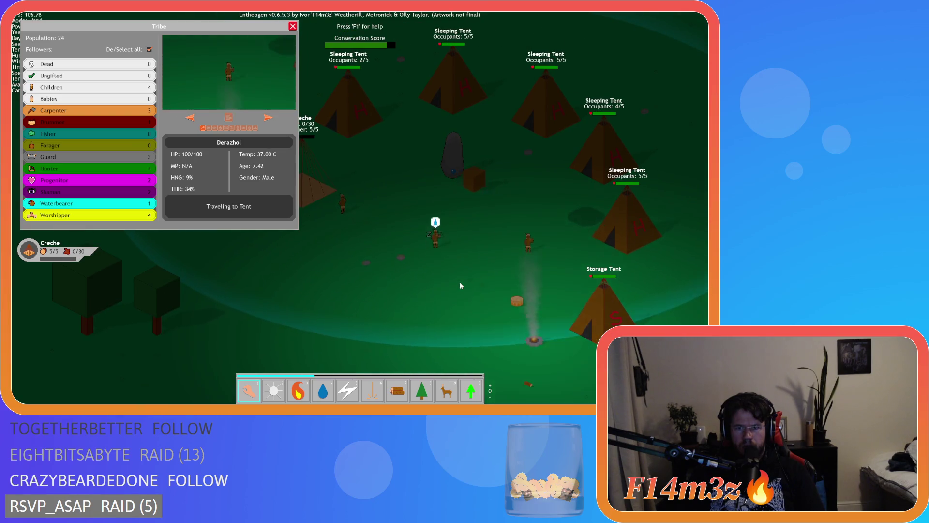
{"action": "left_click", "coordinate": [268, 118]}
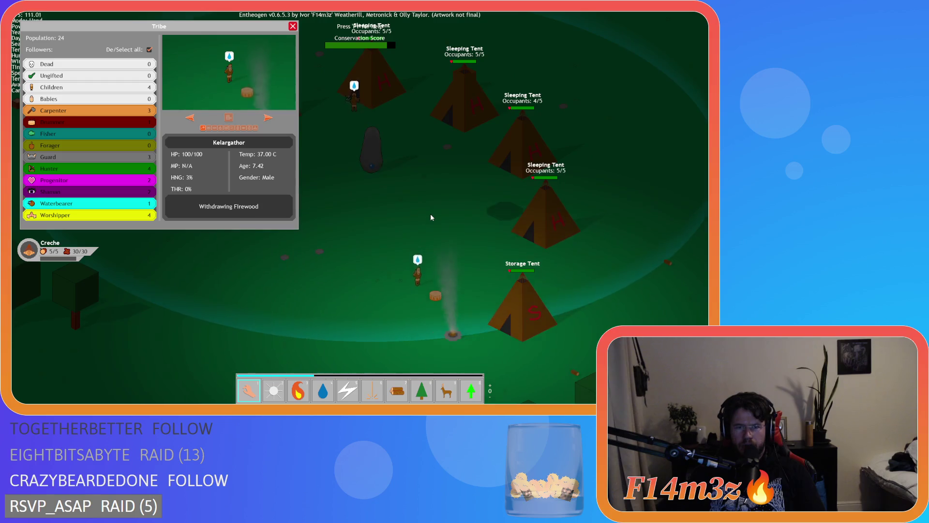
{"action": "left_click", "coordinate": [514, 153]}
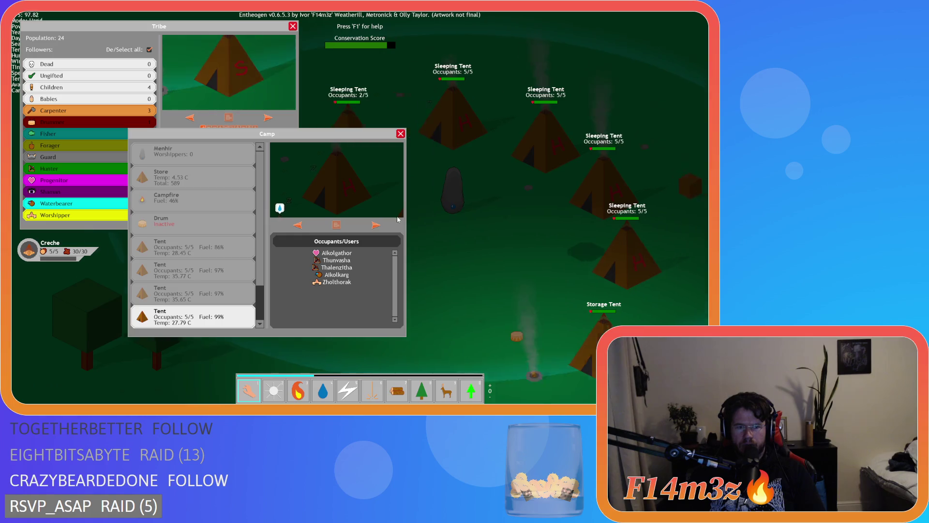
Find the tent with 0% fuel in the Camp list and centre the view on it.
{"action": "scroll", "coordinate": [220, 269], "scroll_direction": "down", "scroll_amount": 2}
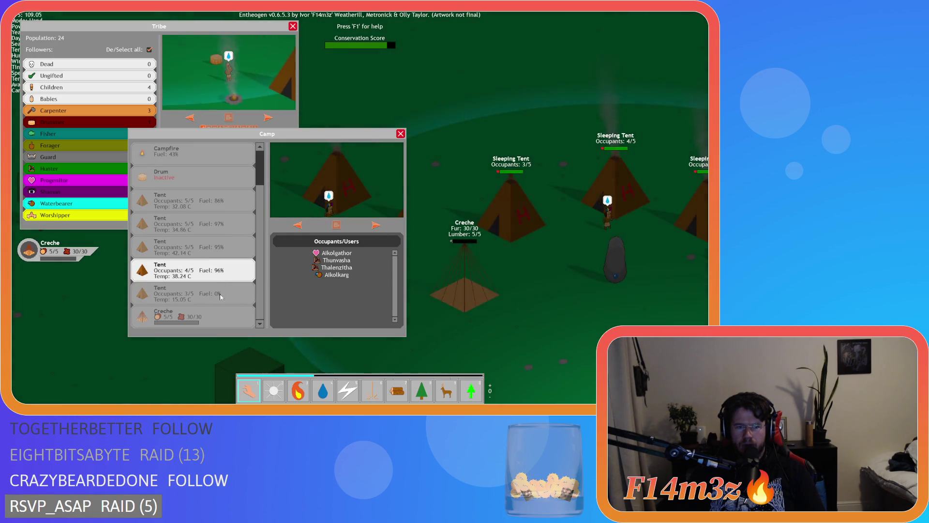
{"action": "left_click", "coordinate": [220, 297]}
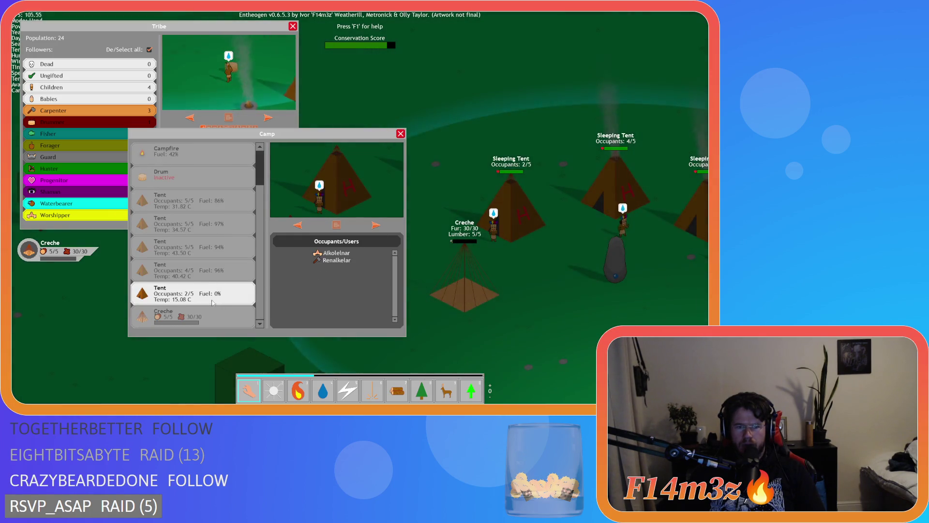
{"action": "left_click", "coordinate": [334, 227]}
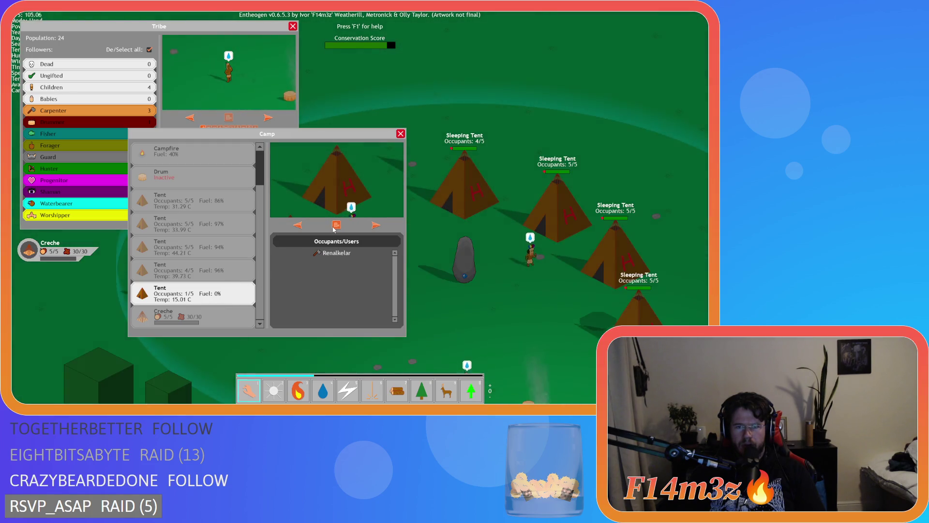
{"action": "left_click", "coordinate": [429, 271]}
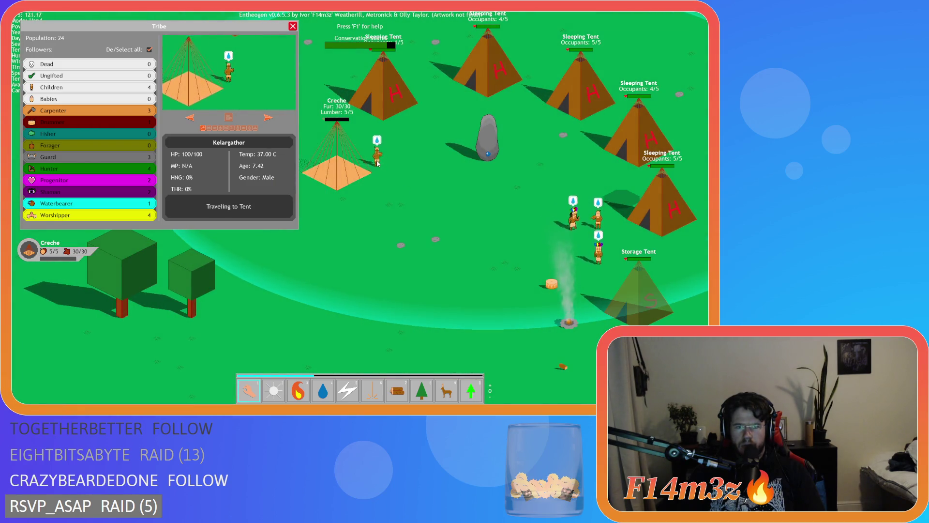
See who occupies the 1/5 tent, then close the Camp and Tribe panels.
{"action": "left_click", "coordinate": [420, 223]}
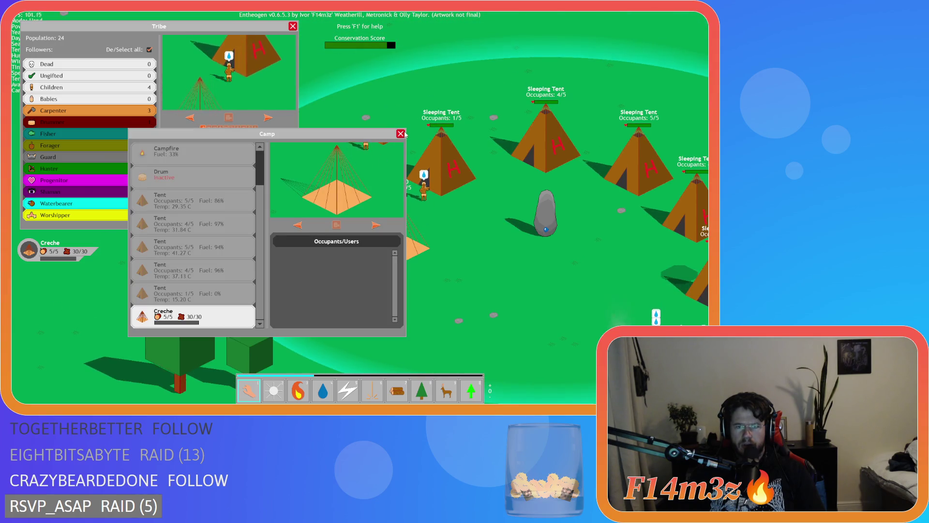
{"action": "left_click", "coordinate": [424, 213]}
{"action": "left_click", "coordinate": [443, 168]}
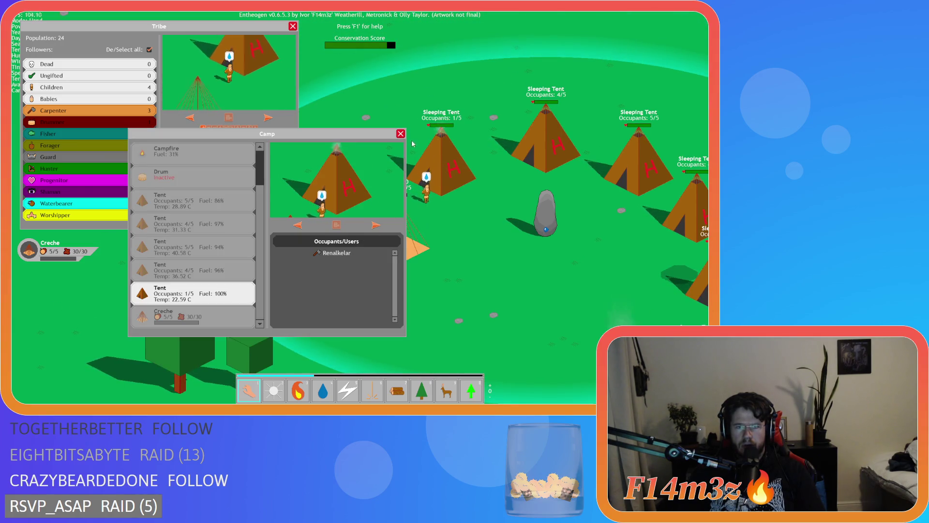
{"action": "left_click", "coordinate": [411, 199]}
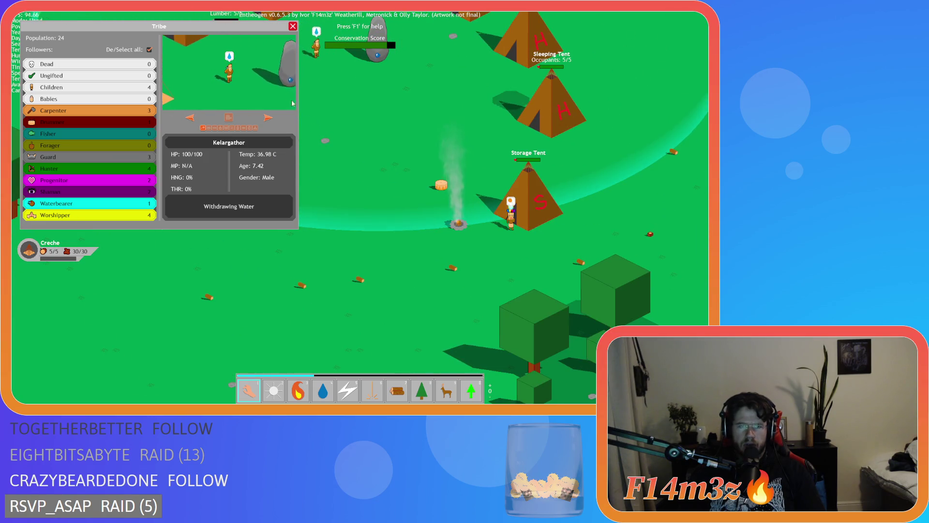
{"action": "left_click", "coordinate": [293, 26]}
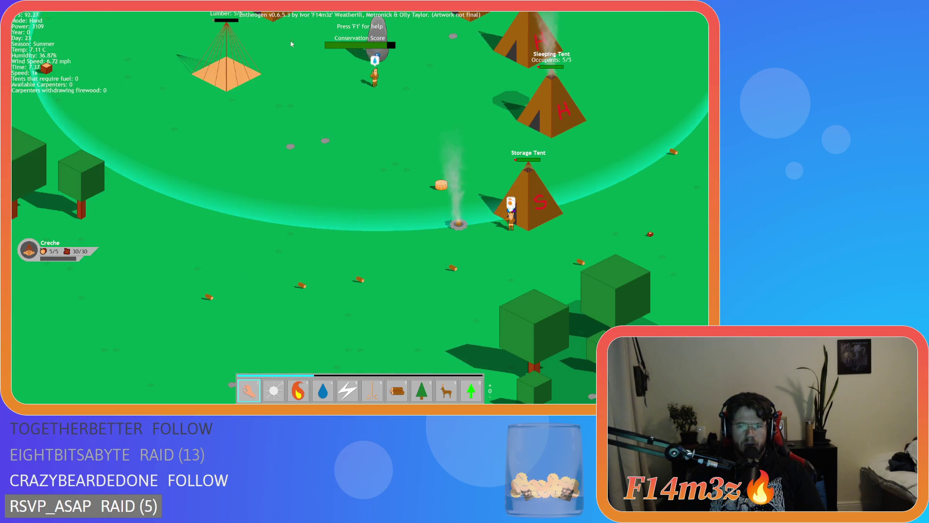
Quit to the title screen with Escape and Y, load the saved camp, and select the Hand tool.
{"action": "key", "text": "w"}
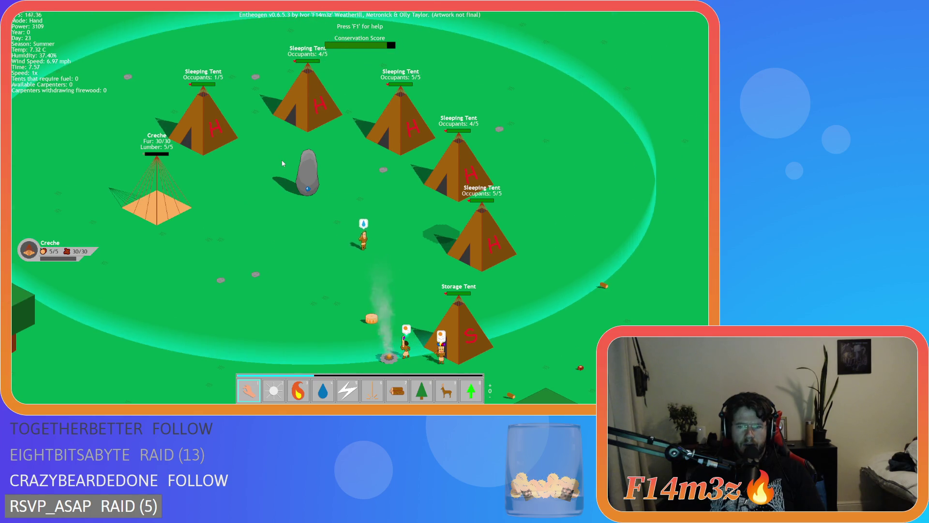
{"action": "key", "text": "s"}
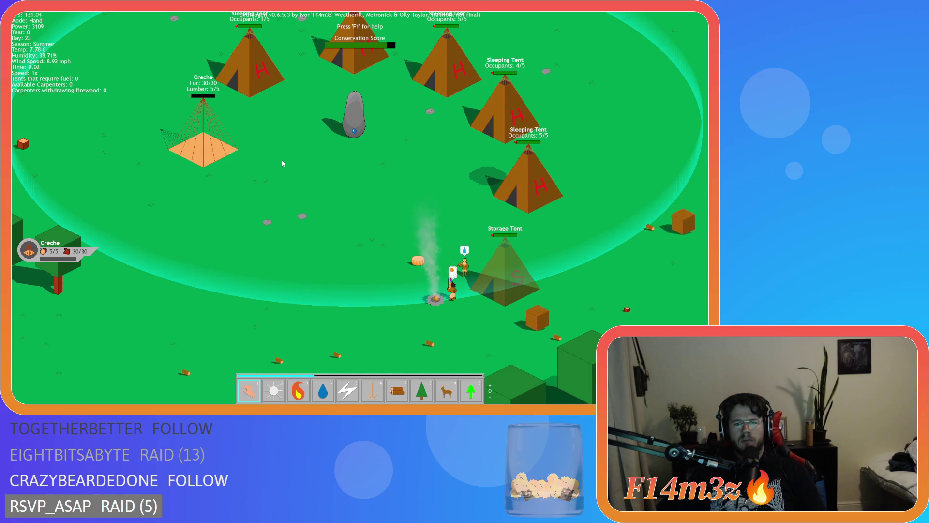
{"action": "key", "text": "d"}
{"action": "key", "text": "a"}
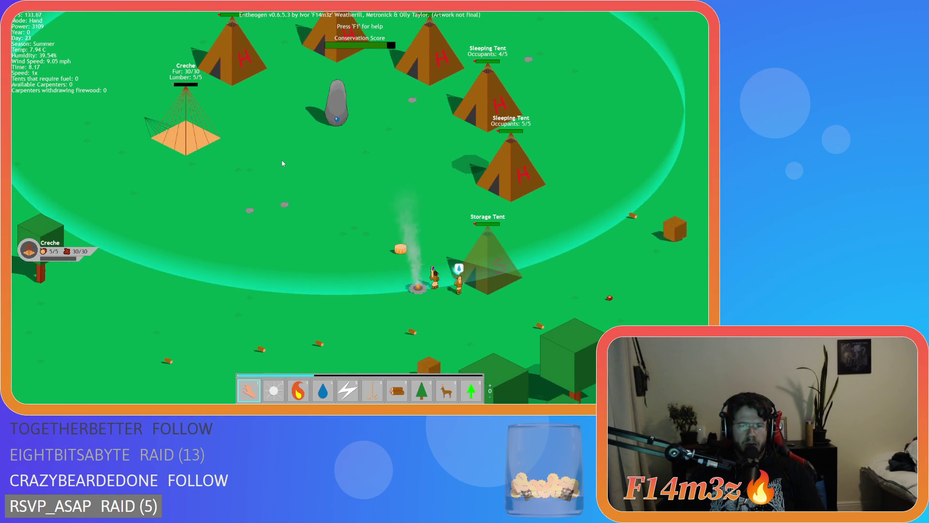
{"action": "key", "text": "Escape"}
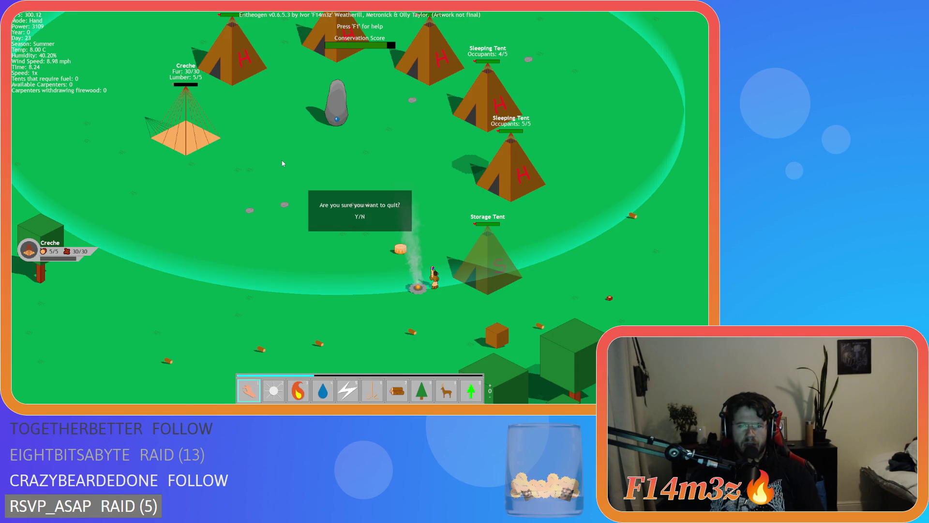
{"action": "key", "text": "y"}
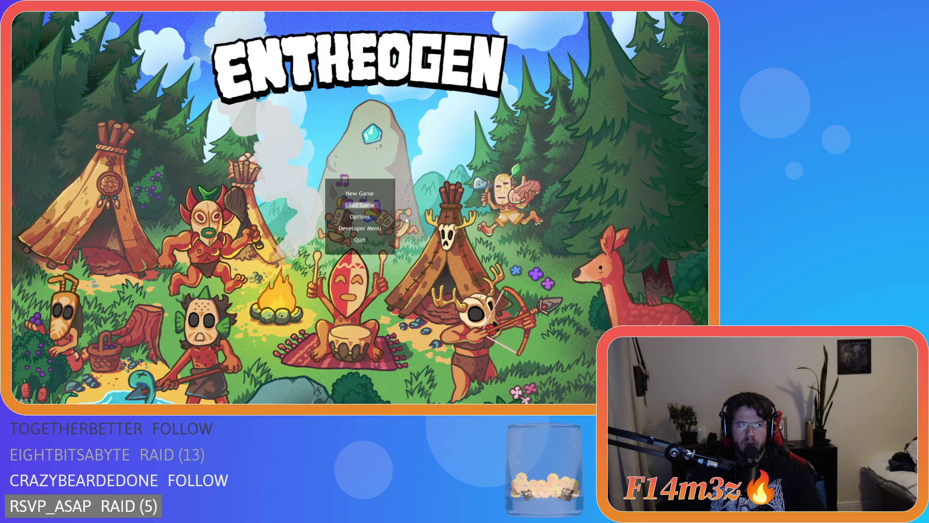
{"action": "key", "text": "Return"}
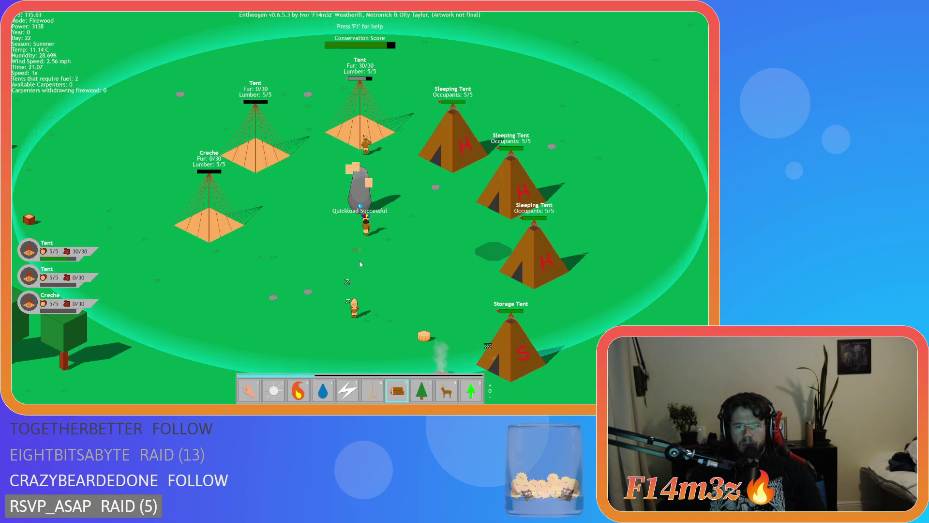
{"action": "key", "text": "1"}
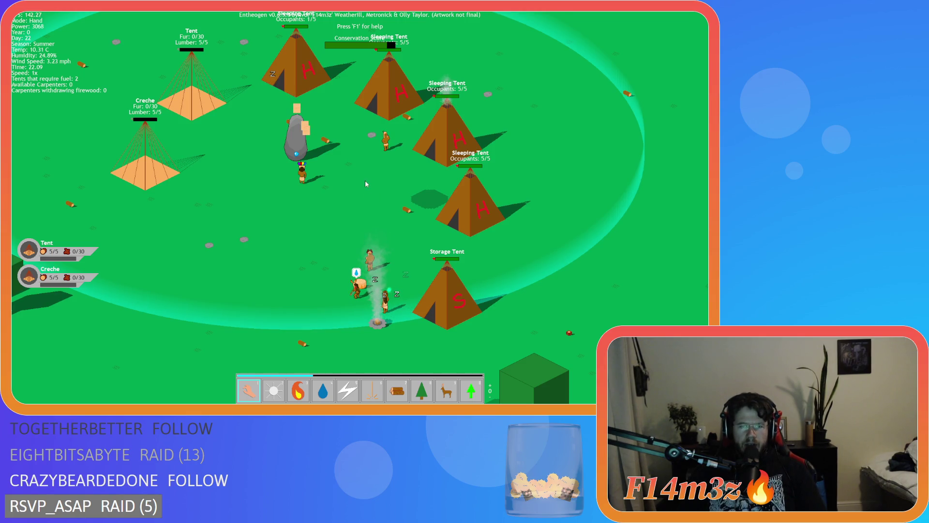
Quickload the camp with F9, select the Hand tool, and pan to centre the tents.
{"action": "key", "text": "F9"}
{"action": "key", "text": "1"}
{"action": "left_click_drag", "start_coordinate": [408, 267], "coordinate": [359, 225]}
{"action": "key", "text": "w"}
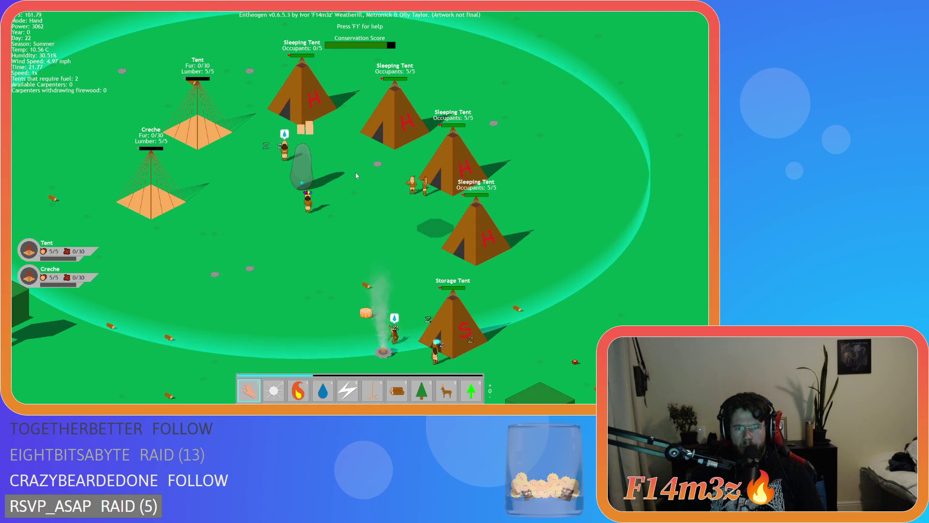
Scroll the Camp list to check tent fuel, then drag villagers to new spots.
{"action": "left_click", "coordinate": [465, 179]}
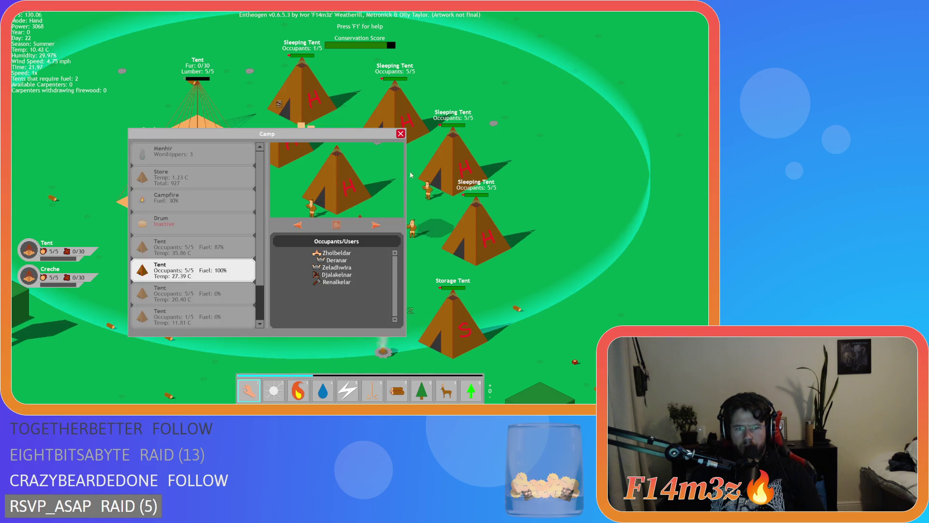
{"action": "scroll", "coordinate": [239, 270], "scroll_direction": "down", "scroll_amount": 1}
{"action": "left_click", "coordinate": [401, 134]}
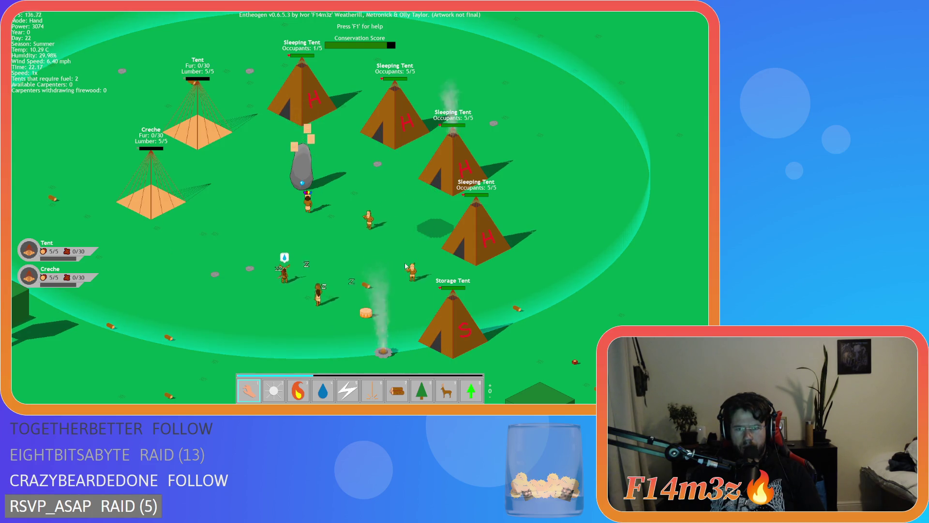
{"action": "key", "text": "s"}
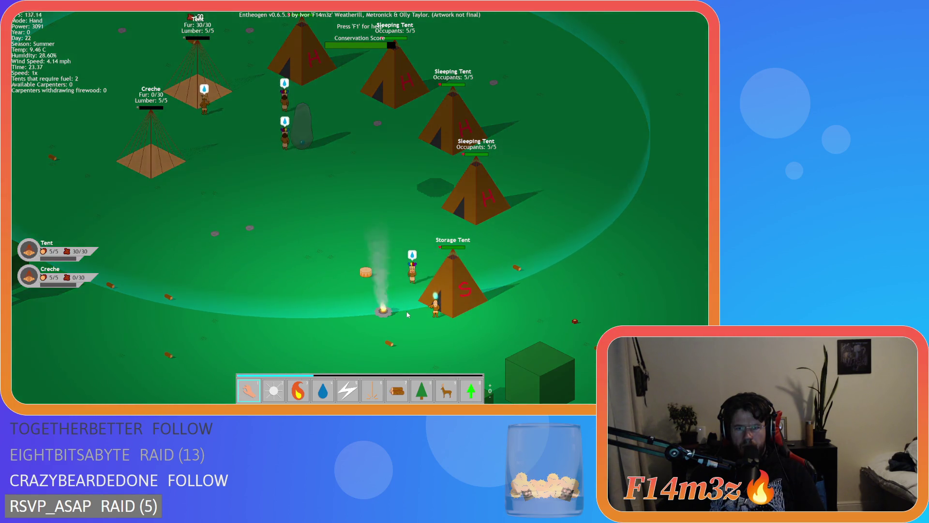
{"action": "left_click_drag", "start_coordinate": [408, 310], "coordinate": [401, 296]}
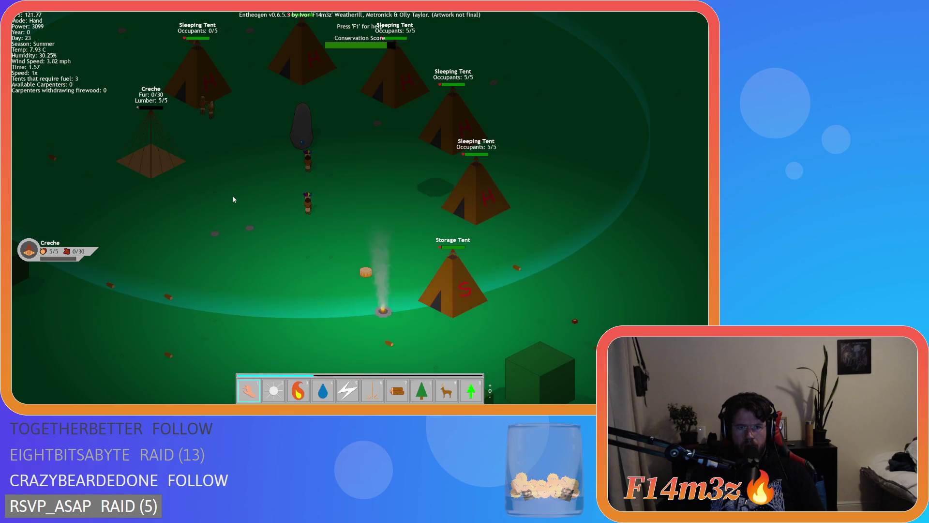
{"action": "left_click_drag", "start_coordinate": [255, 137], "coordinate": [390, 259]}
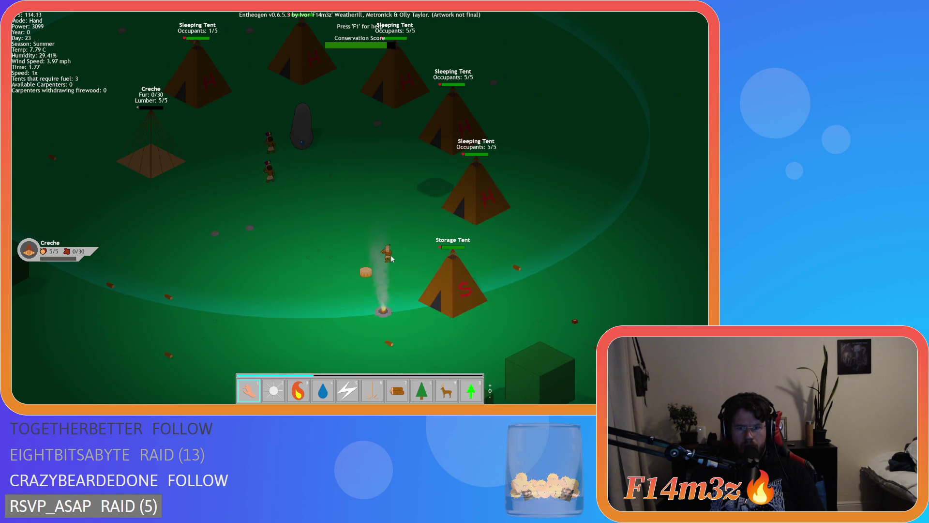
Drop the carried villager at the Storage Tent and close the villager details panel.
{"action": "left_click", "coordinate": [297, 32]}
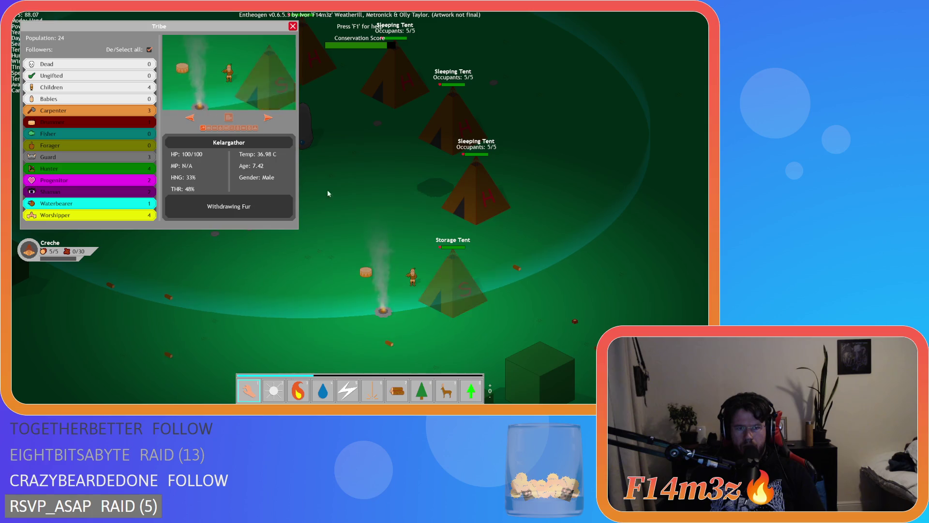
{"action": "left_click", "coordinate": [296, 32]}
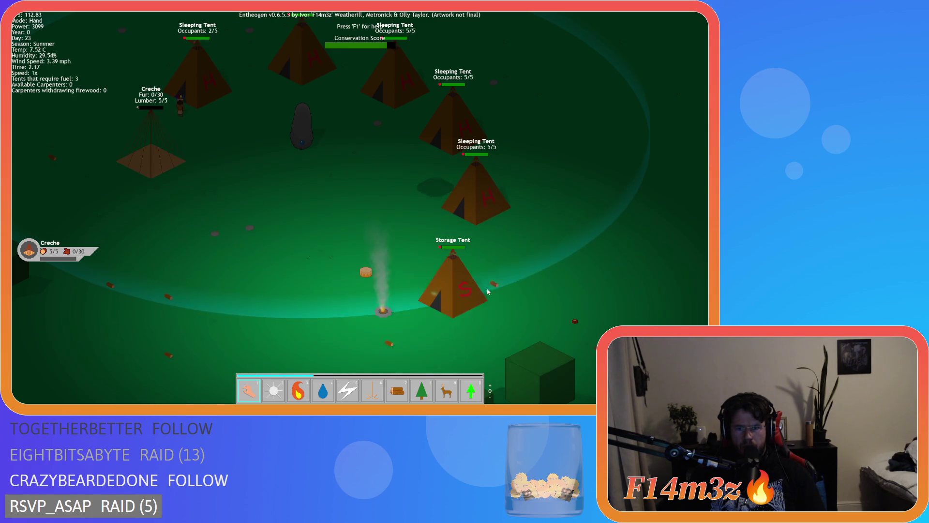
{"action": "key", "text": "d"}
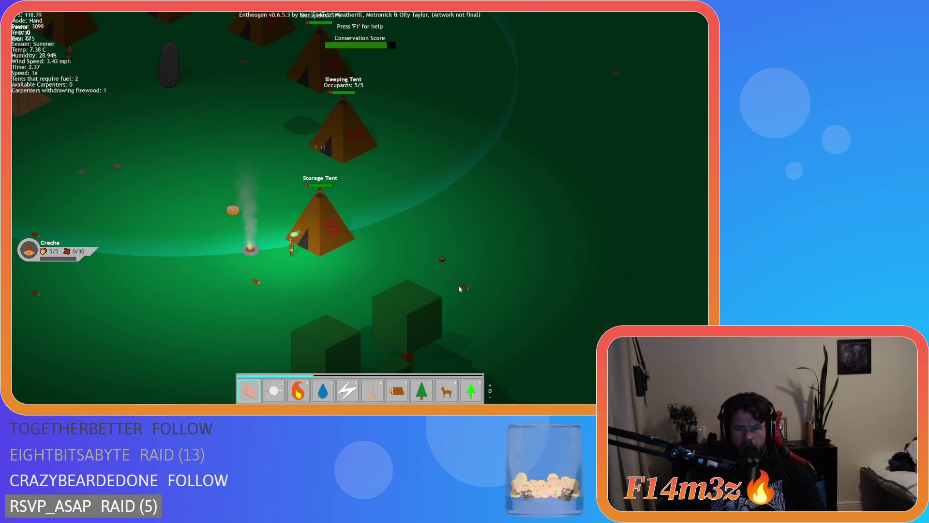
{"action": "key", "text": "a"}
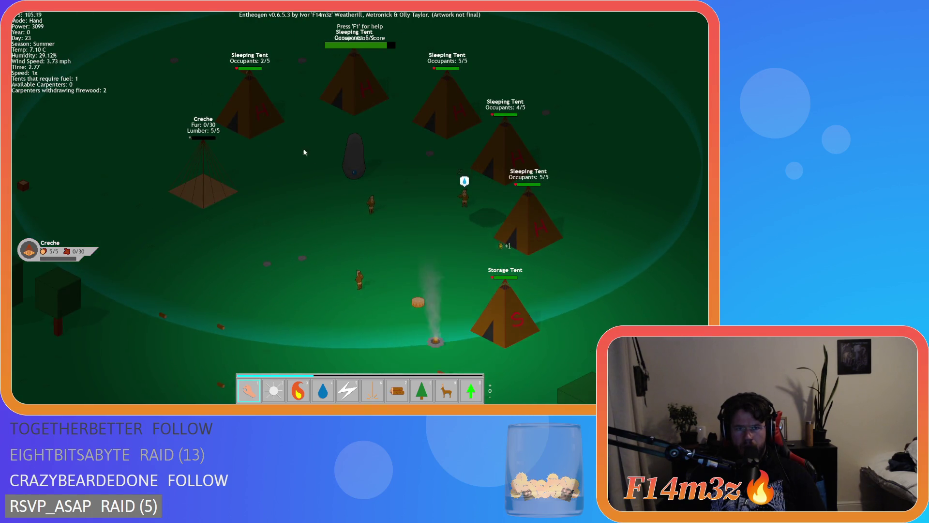
Pan across the night camp to view all the tents and the creche.
{"action": "key", "text": "w"}
{"action": "key", "text": "d"}
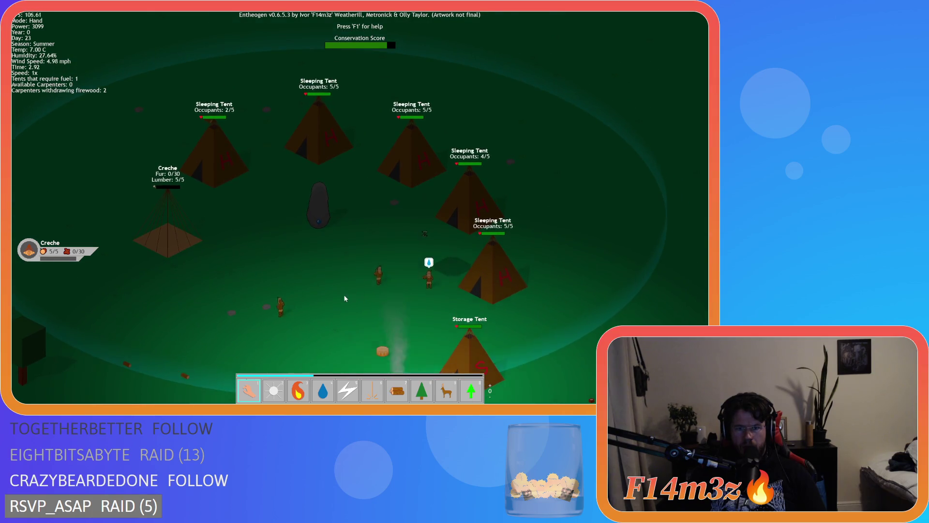
{"action": "key", "text": "a"}
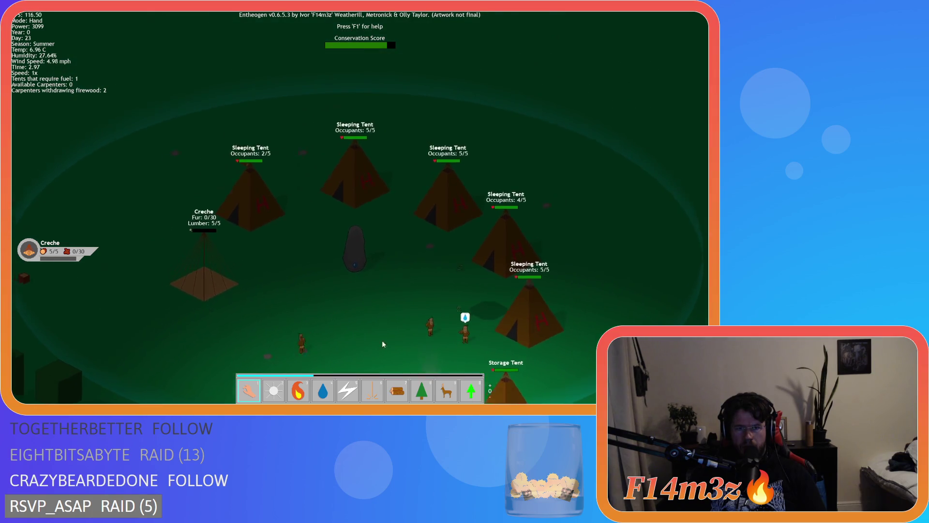
{"action": "key", "text": "s"}
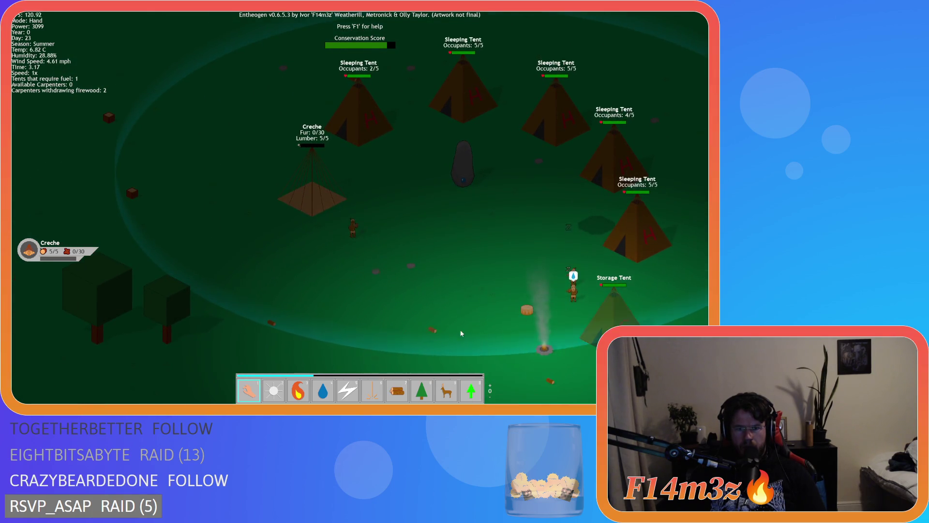
{"action": "key", "text": "d"}
{"action": "key", "text": "s"}
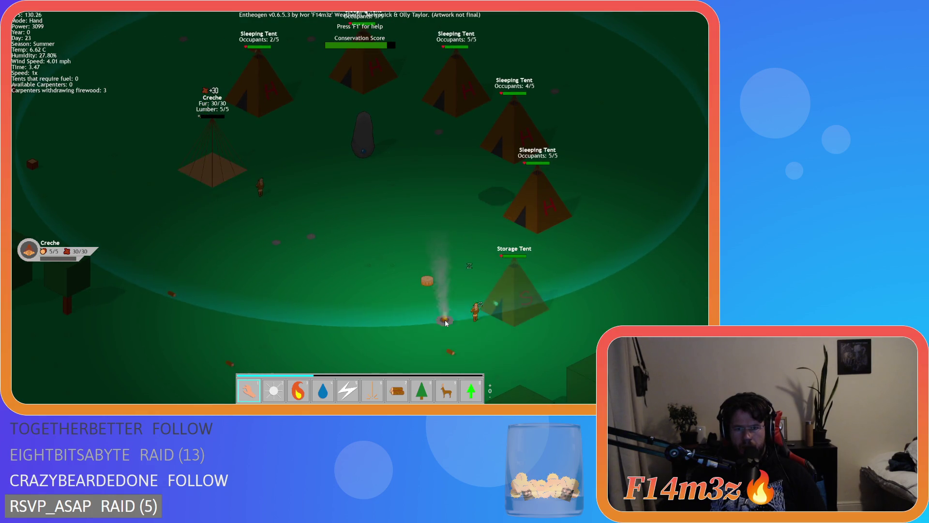
{"action": "left_click", "coordinate": [445, 320]}
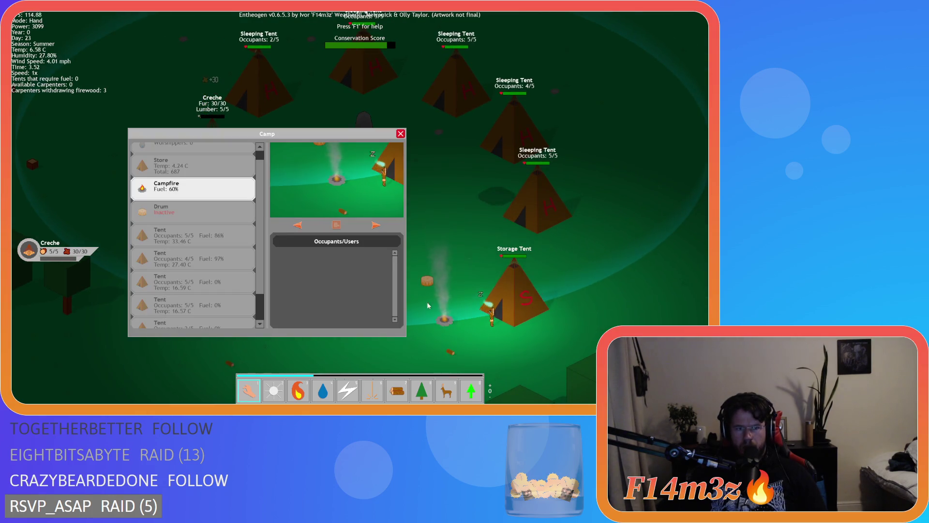
{"action": "left_click", "coordinate": [401, 134]}
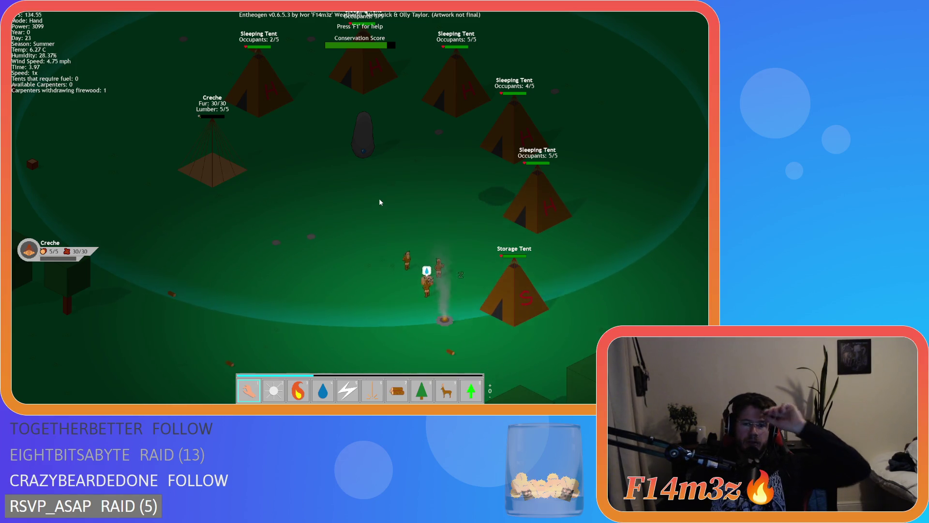
{"action": "key", "text": "s"}
{"action": "key", "text": "d"}
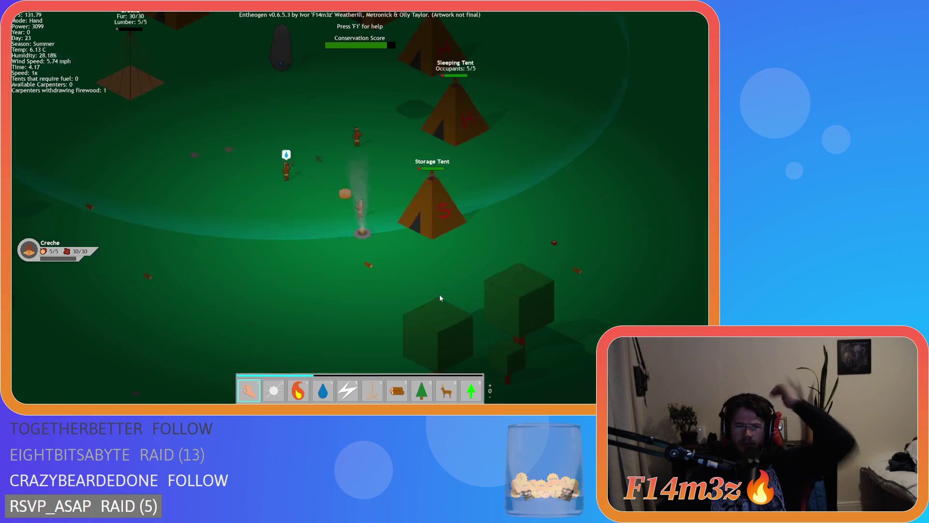
{"action": "left_click", "coordinate": [368, 194]}
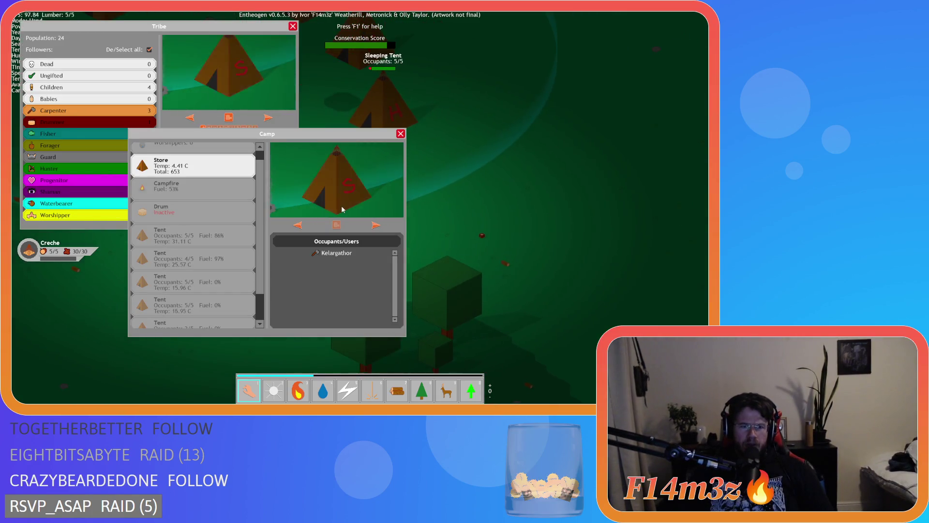
{"action": "left_click", "coordinate": [400, 134]}
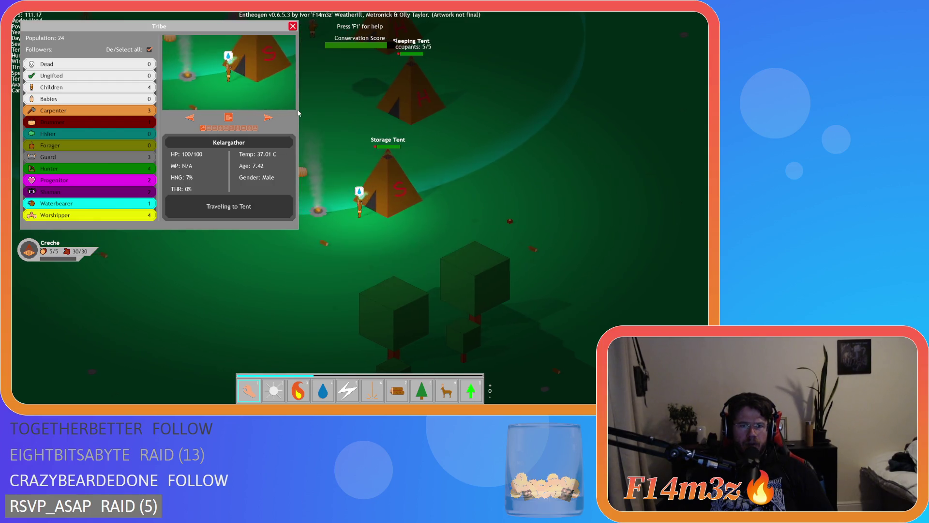
{"action": "left_click", "coordinate": [292, 27]}
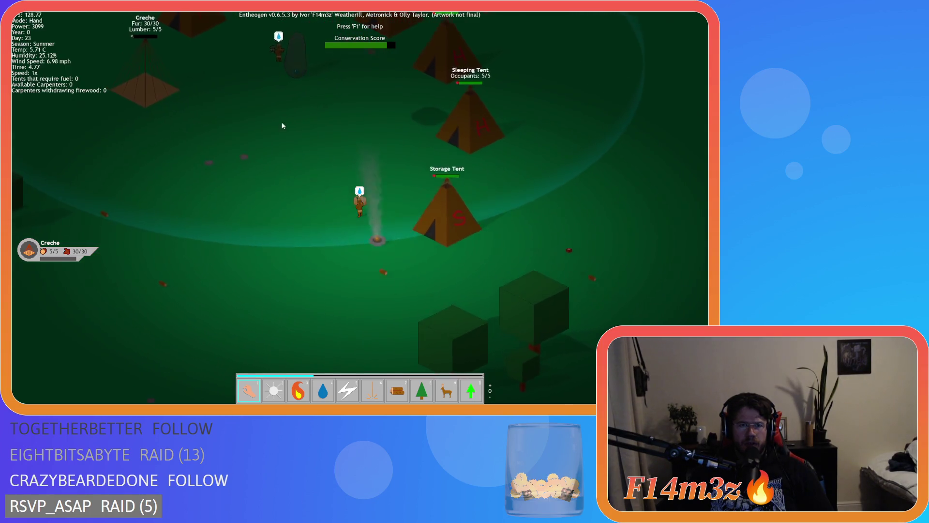